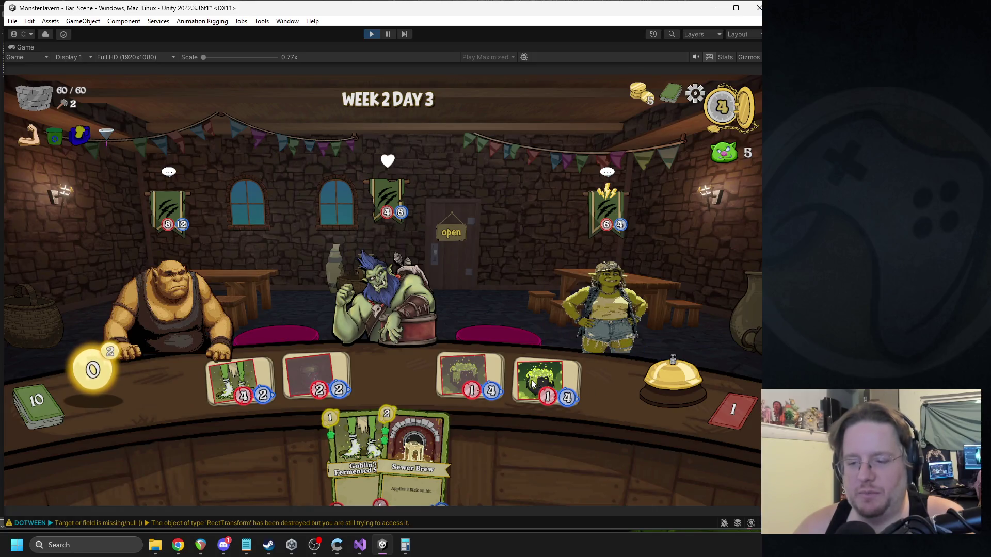
# Step: View the whole deck, then return to the tavern
pyautogui.moveTo(534, 382)
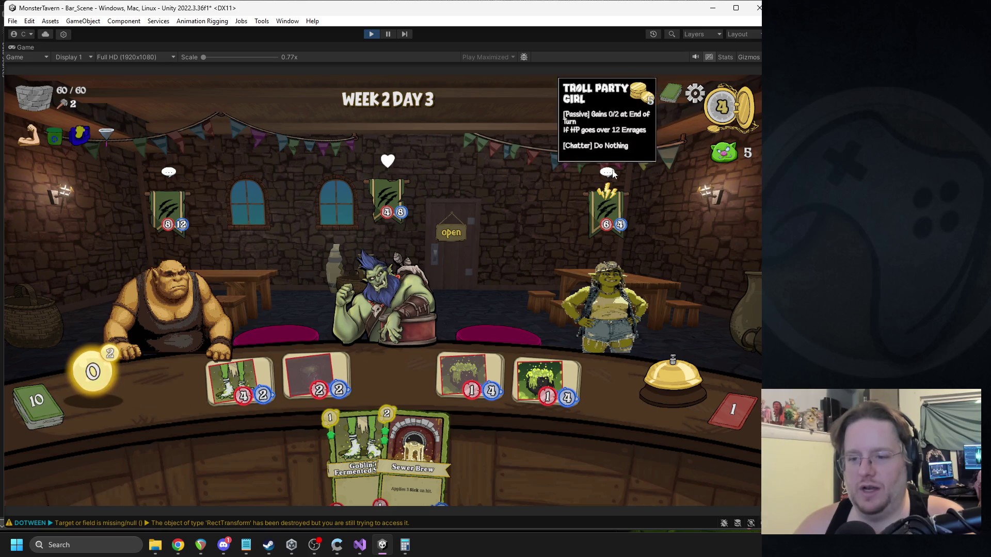
pyautogui.click(667, 90)
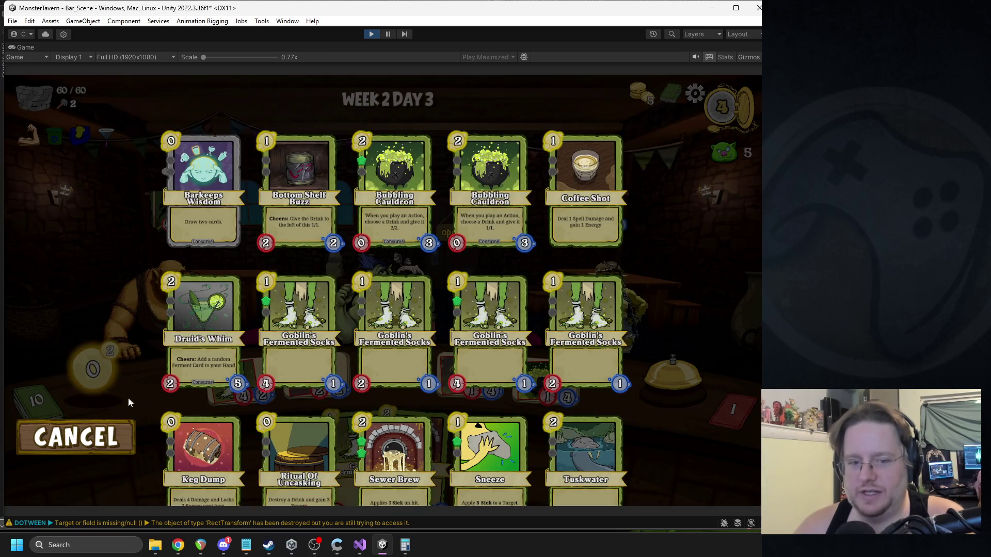
pyautogui.click(131, 447)
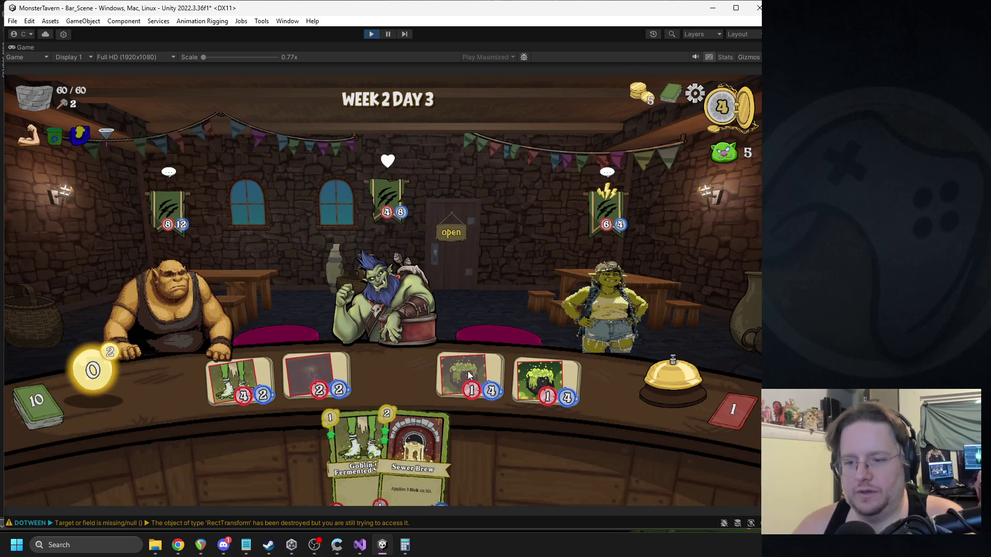
# Step: Check the notes app, then return to the game to serve customers
pyautogui.moveTo(488, 383)
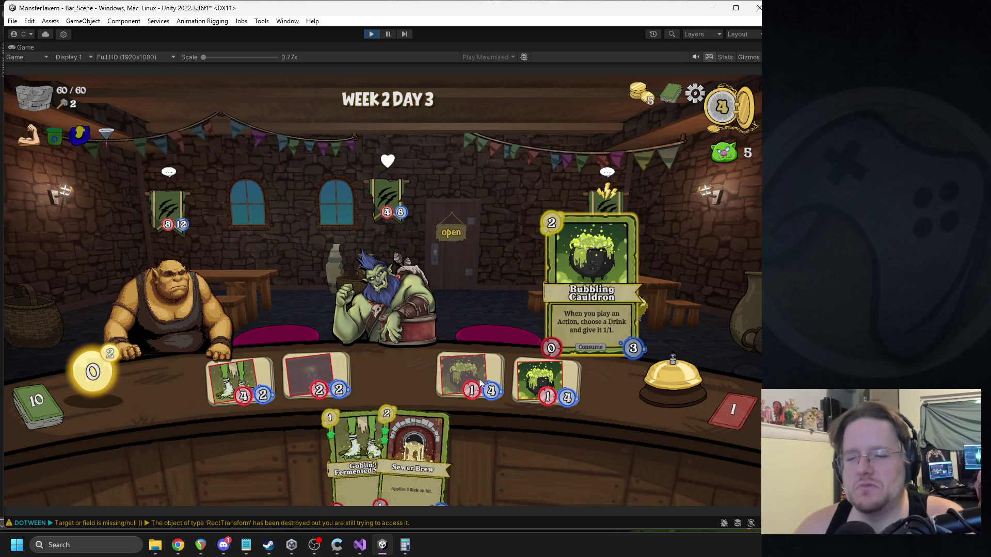
pyautogui.moveTo(533, 386)
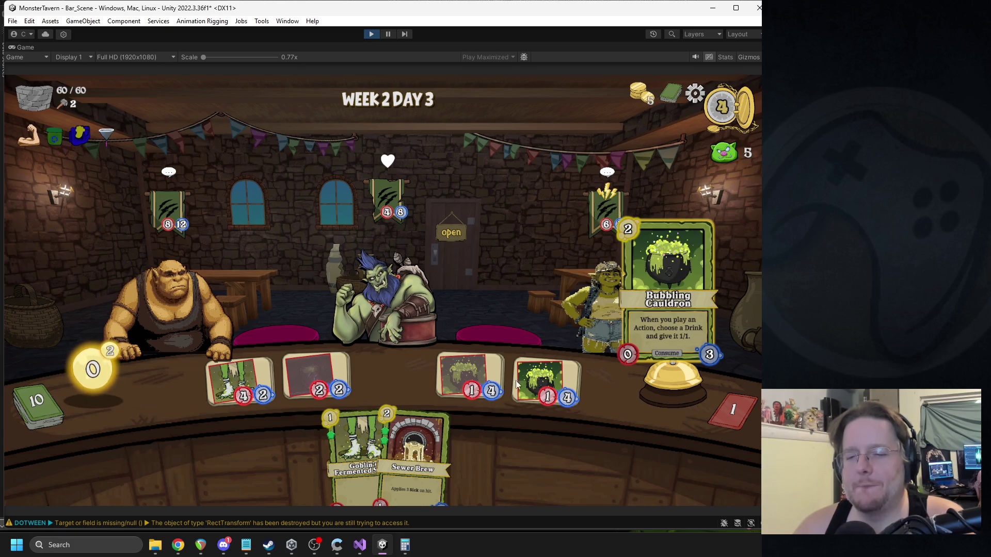
pyautogui.moveTo(258, 380)
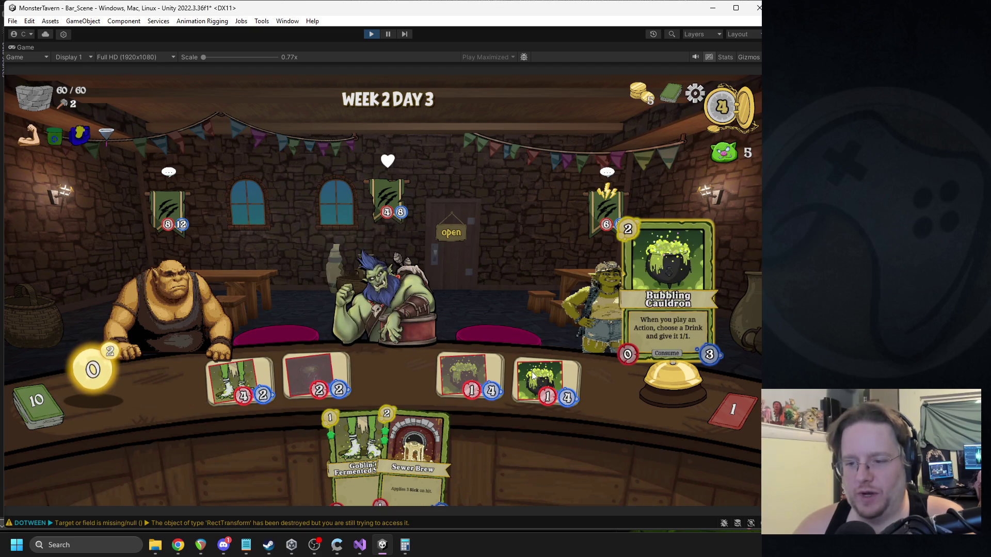
pyautogui.click(254, 545)
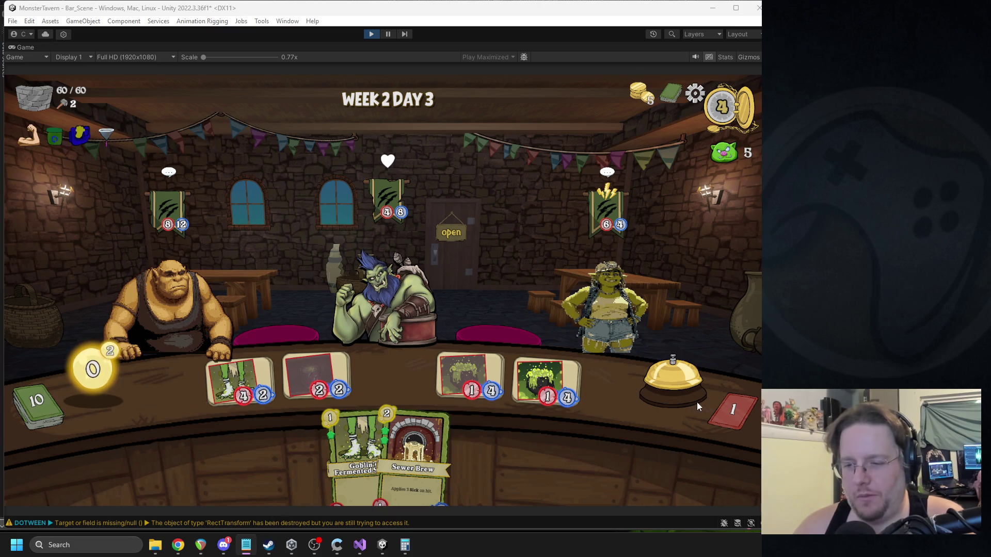
pyautogui.click(678, 393)
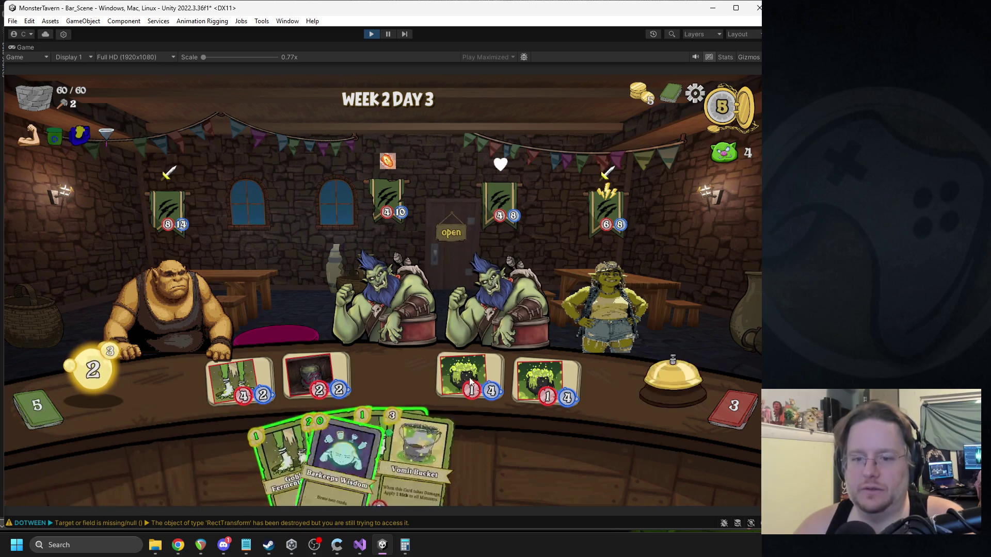
# Step: Pick up the Barkeeps Wisdom card, check the notes app again, and refocus Unity
pyautogui.moveTo(544, 370)
pyautogui.mouseDown()
pyautogui.moveTo(621, 193)
pyautogui.moveTo(659, 211)
pyautogui.mouseUp()
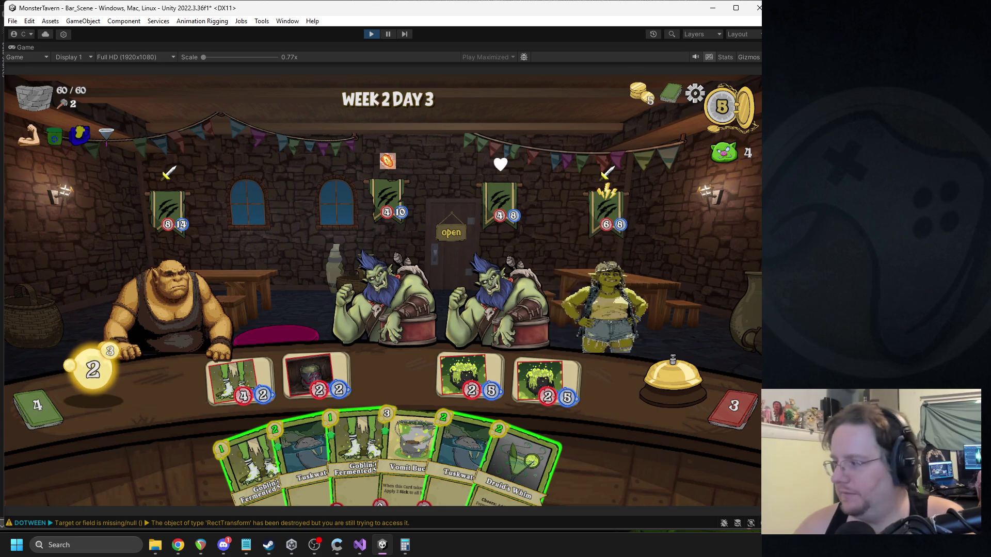
pyautogui.hotkey('alt', 'Tab')
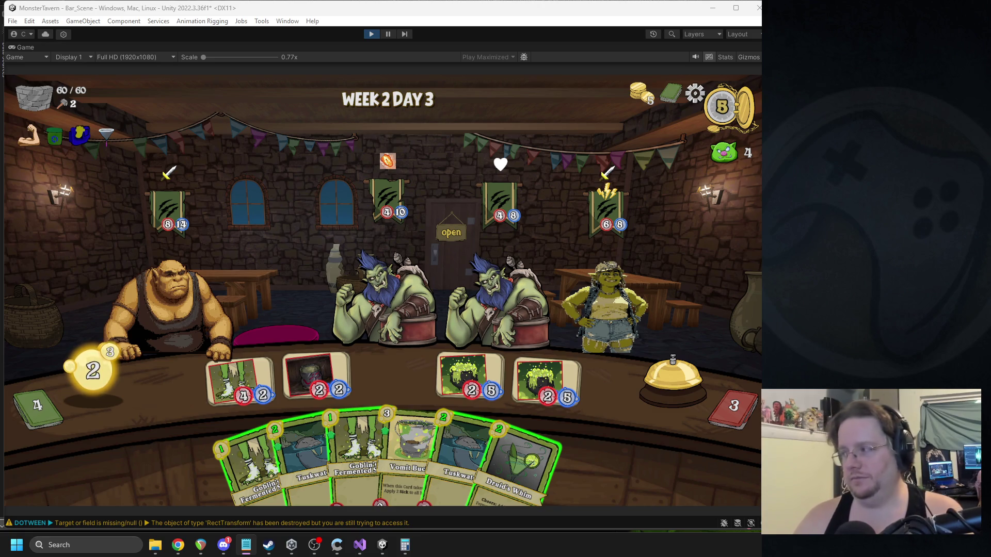
pyautogui.click(557, 405)
# Step: Play Druid's Whim and Flashroot Ferment onto the bar and ring the bell to end the turn
pyautogui.moveTo(518, 454); pyautogui.dragTo(413, 380)
pyautogui.moveTo(516, 400)
pyautogui.mouseDown()
pyautogui.moveTo(342, 369)
pyautogui.moveTo(319, 377)
pyautogui.mouseUp()
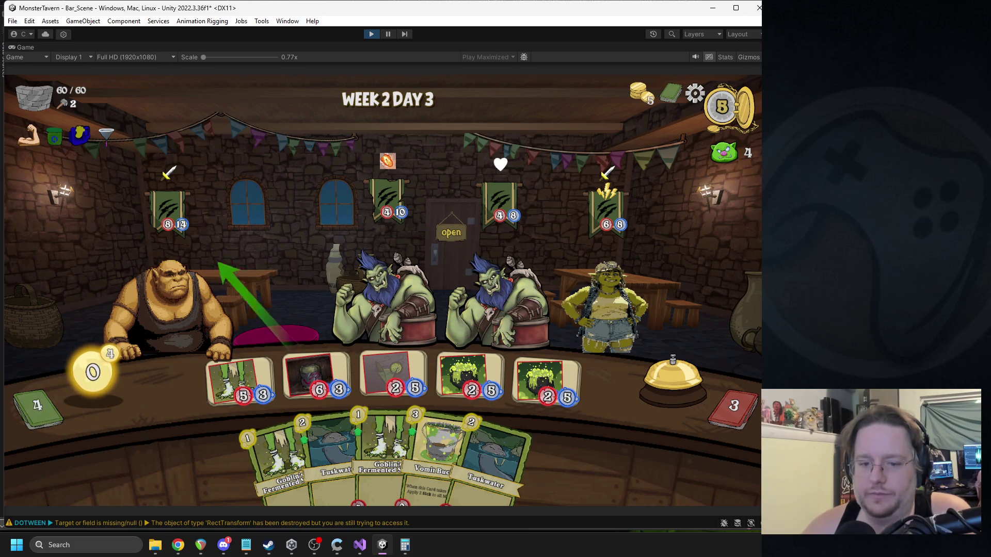
pyautogui.click(673, 392)
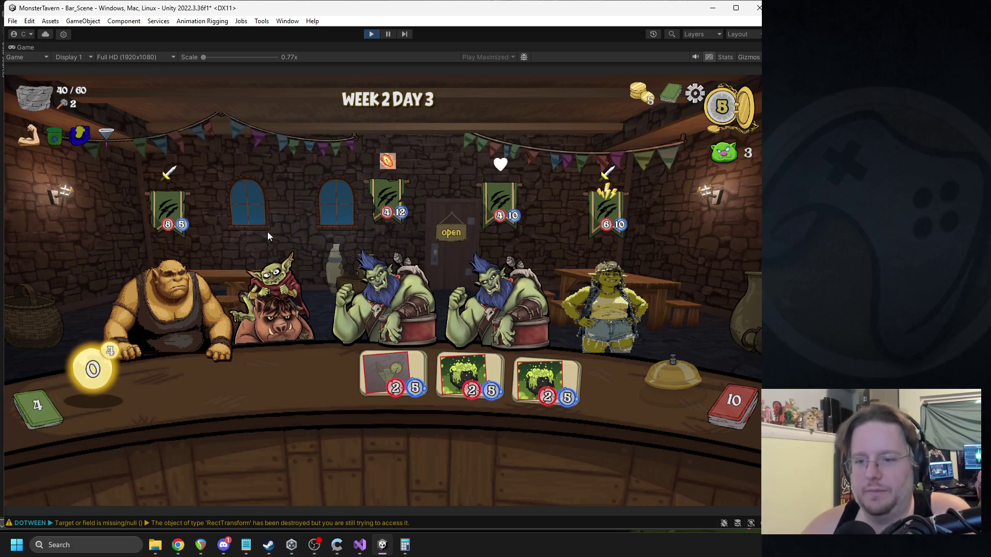
# Step: Play Barkeeps Wisdom, Ritual of Uncasking, Sneeze on the ogre, and Socks buffed by Bottom Shelf Buzz
pyautogui.moveTo(435, 440); pyautogui.dragTo(401, 381)
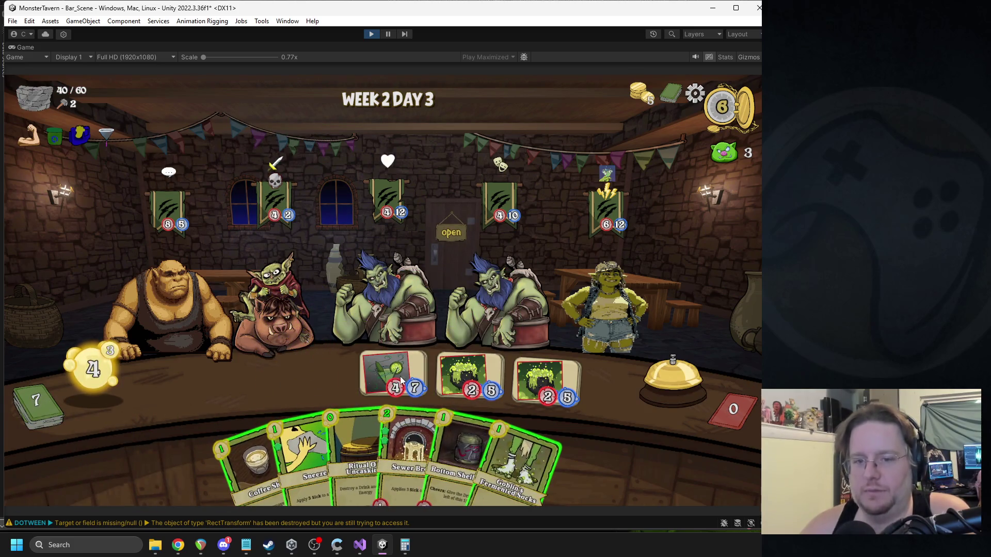
pyautogui.moveTo(356, 449); pyautogui.dragTo(411, 385)
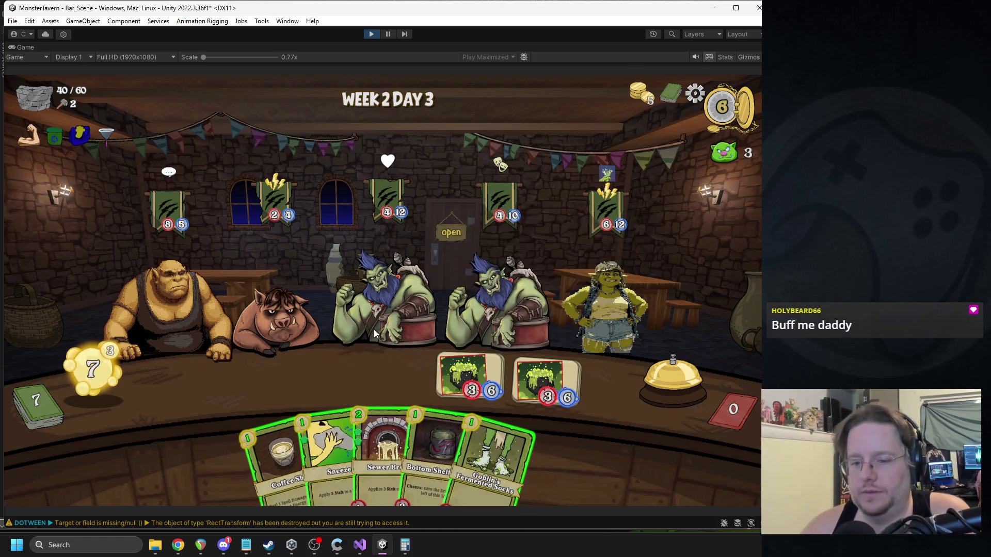
pyautogui.moveTo(321, 417)
pyautogui.mouseDown()
pyautogui.moveTo(213, 343)
pyautogui.moveTo(192, 304)
pyautogui.mouseUp()
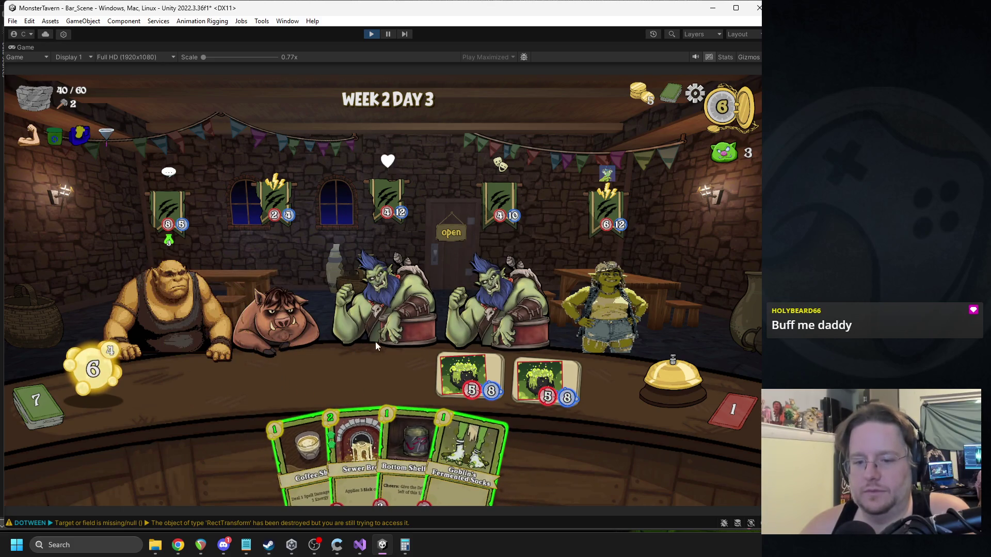
pyautogui.moveTo(609, 174)
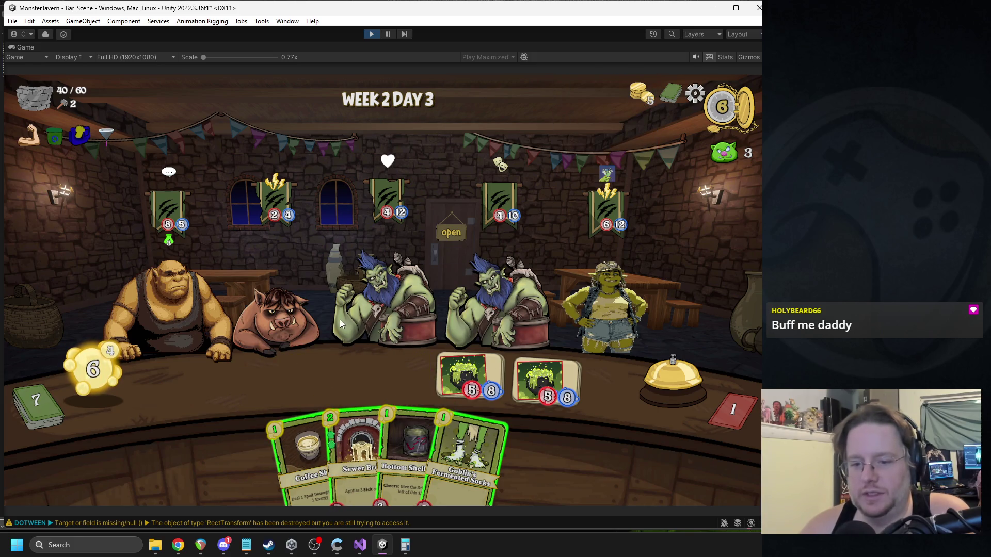
pyautogui.moveTo(464, 449)
pyautogui.mouseDown()
pyautogui.moveTo(362, 393)
pyautogui.moveTo(216, 374)
pyautogui.moveTo(237, 379)
pyautogui.mouseUp()
pyautogui.moveTo(421, 449); pyautogui.dragTo(323, 369)
pyautogui.moveTo(341, 442)
pyautogui.mouseDown()
pyautogui.moveTo(194, 266)
pyautogui.moveTo(283, 432)
pyautogui.moveTo(253, 436)
pyautogui.moveTo(212, 405)
pyautogui.moveTo(234, 360)
pyautogui.mouseUp()
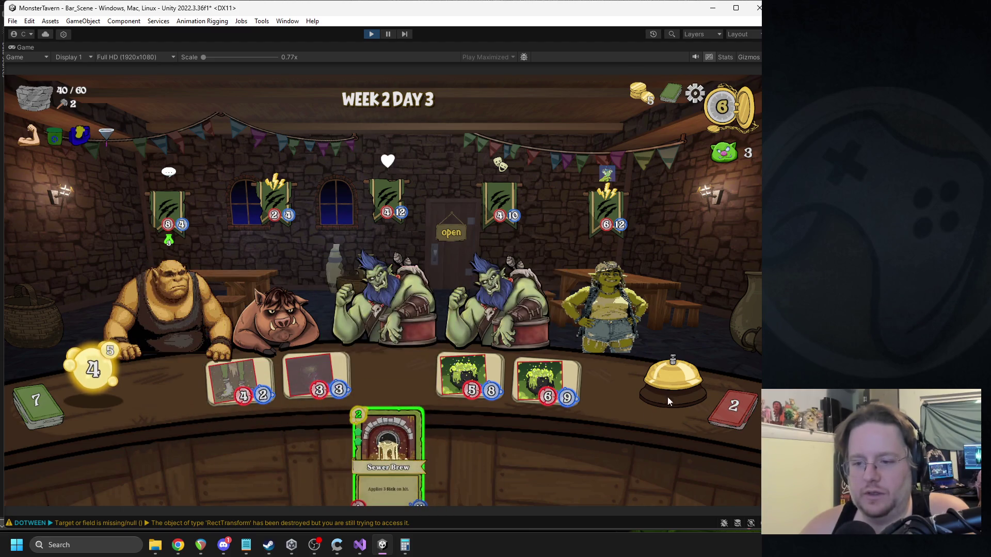
# Step: Play Vomit Bucket, Goblin's Fermented Socks and Tuskwater, aiming the goblin at the left orc
pyautogui.moveTo(564, 391)
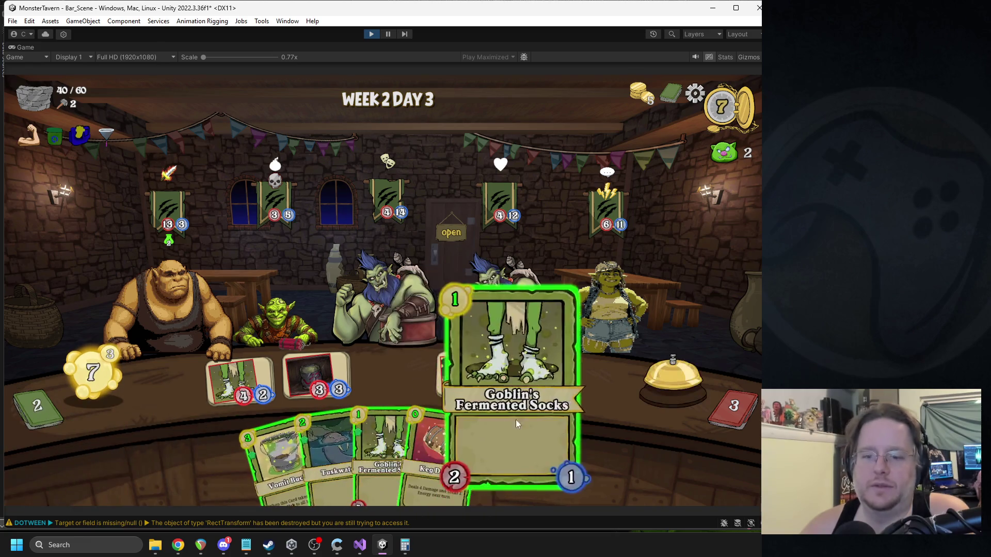
pyautogui.moveTo(503, 162)
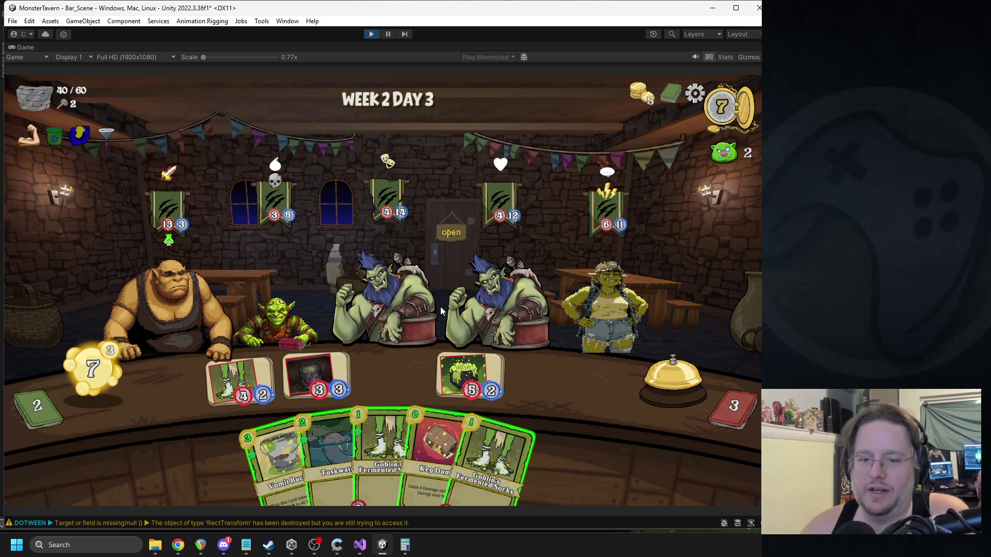
pyautogui.moveTo(270, 435)
pyautogui.moveTo(271, 434); pyautogui.dragTo(318, 379)
pyautogui.moveTo(415, 449)
pyautogui.mouseDown()
pyautogui.moveTo(502, 385)
pyautogui.moveTo(584, 440)
pyautogui.moveTo(608, 366)
pyautogui.moveTo(561, 284)
pyautogui.moveTo(400, 265)
pyautogui.mouseUp()
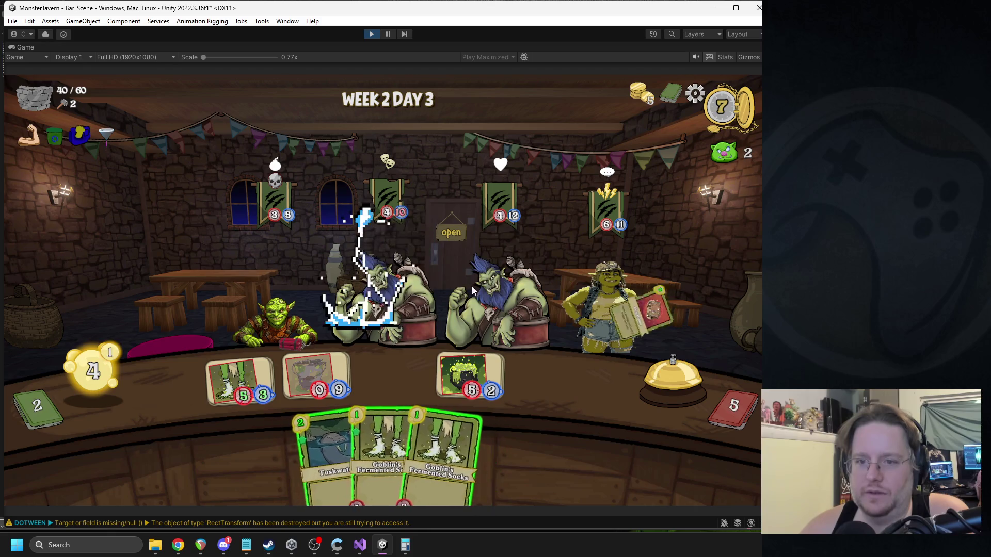
pyautogui.moveTo(387, 443); pyautogui.dragTo(392, 379)
pyautogui.moveTo(330, 454); pyautogui.dragTo(546, 379)
pyautogui.moveTo(281, 343); pyautogui.dragTo(402, 293)
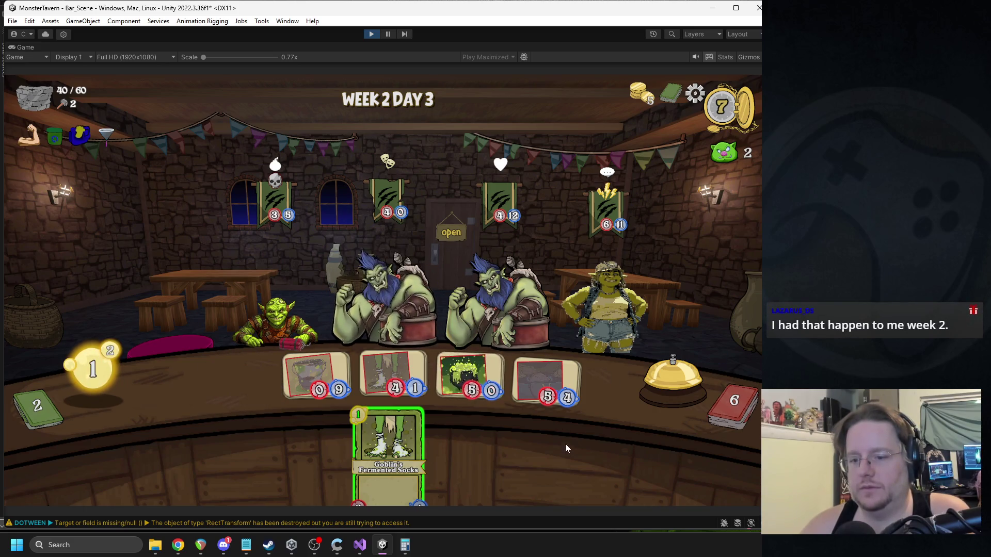
pyautogui.moveTo(386, 454); pyautogui.dragTo(237, 381)
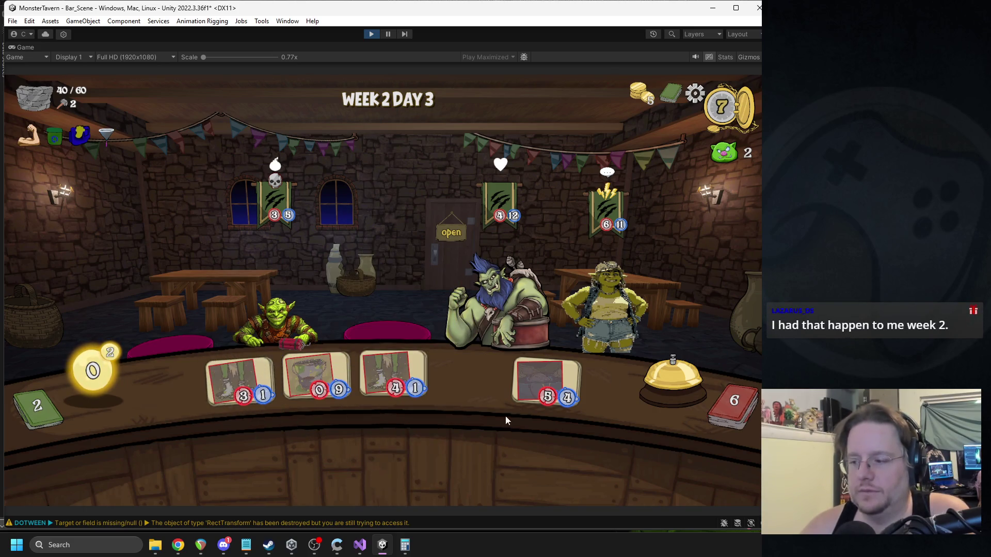
# Step: End three turns with the bell, then stop Play mode
pyautogui.click(646, 392)
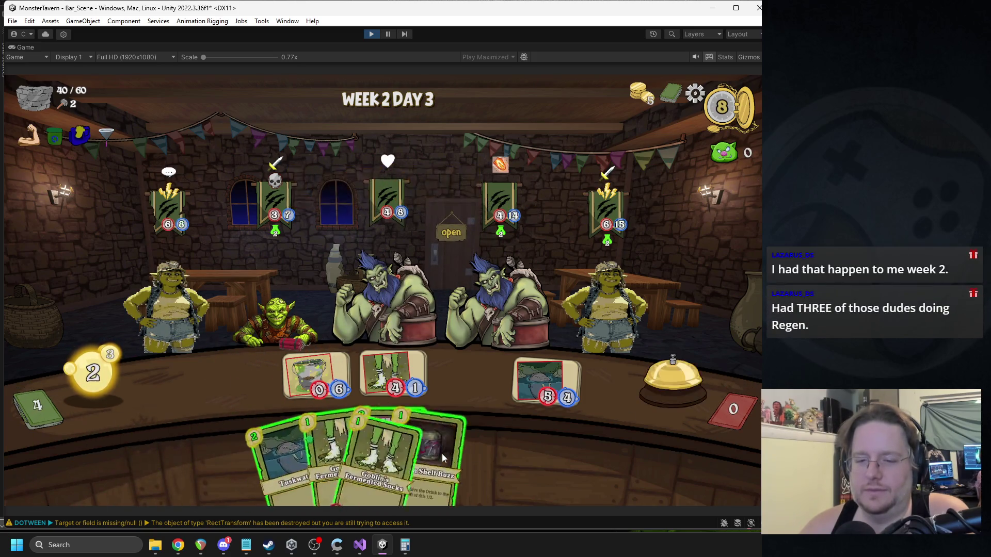
pyautogui.click(670, 386)
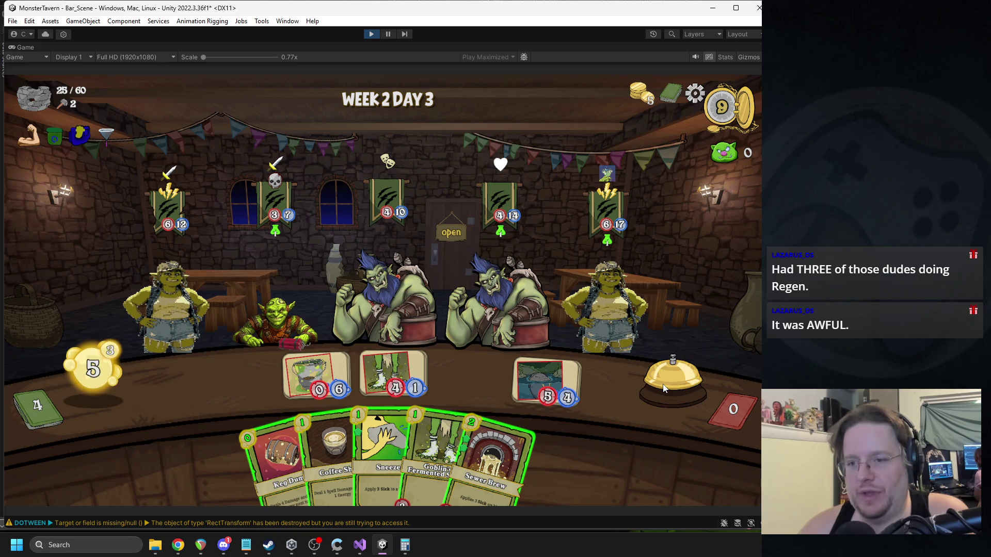
pyautogui.click(662, 385)
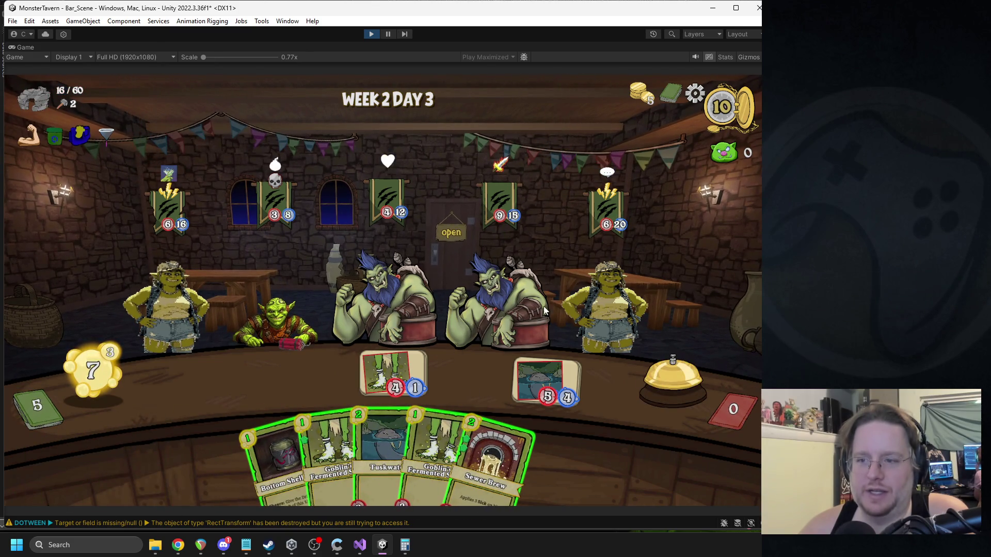
pyautogui.click(370, 36)
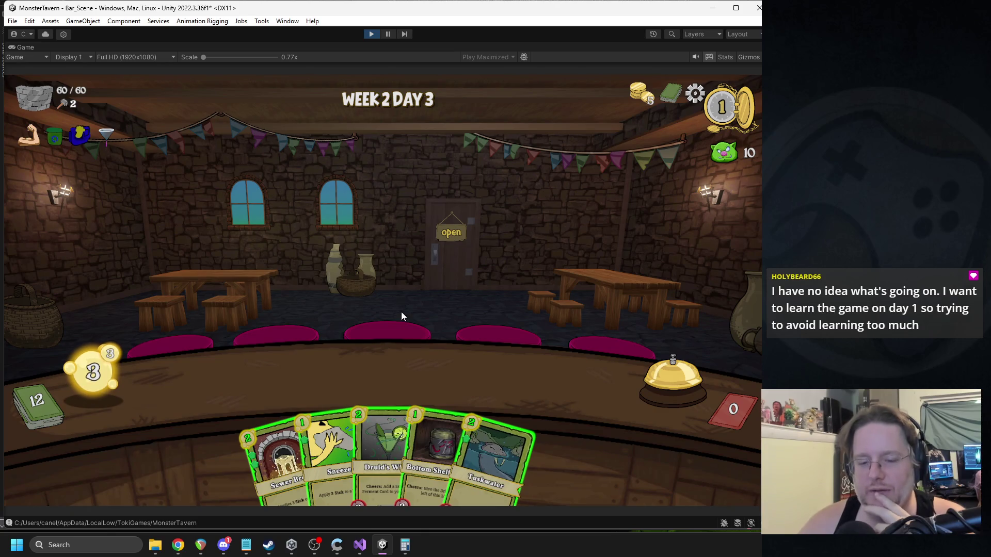
# Step: Play Sewer Brew, Bottom Shelf Buzz, Bubbling Cauldron and Coffee Shot to the ogre, then end the turn
pyautogui.moveTo(245, 416); pyautogui.dragTo(271, 372)
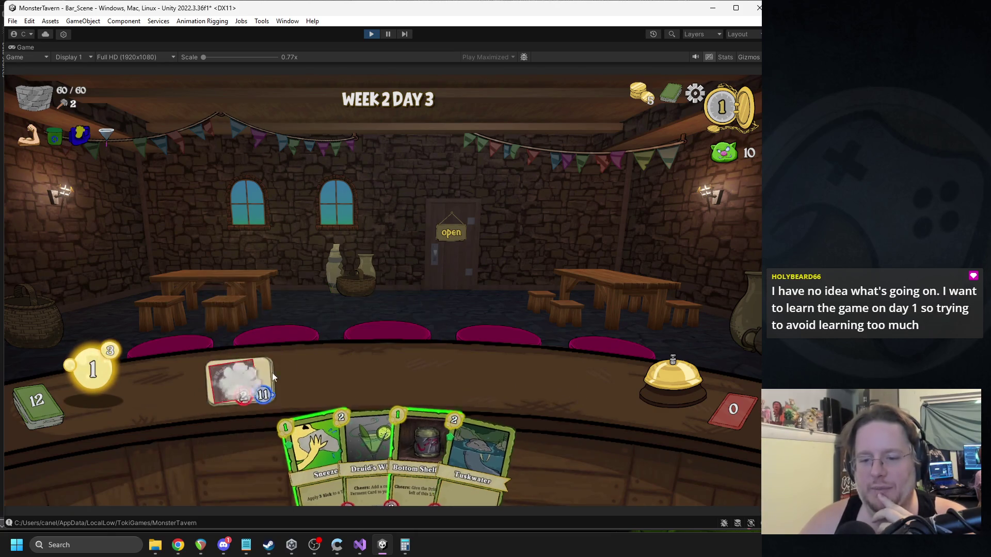
pyautogui.moveTo(400, 398); pyautogui.dragTo(355, 370)
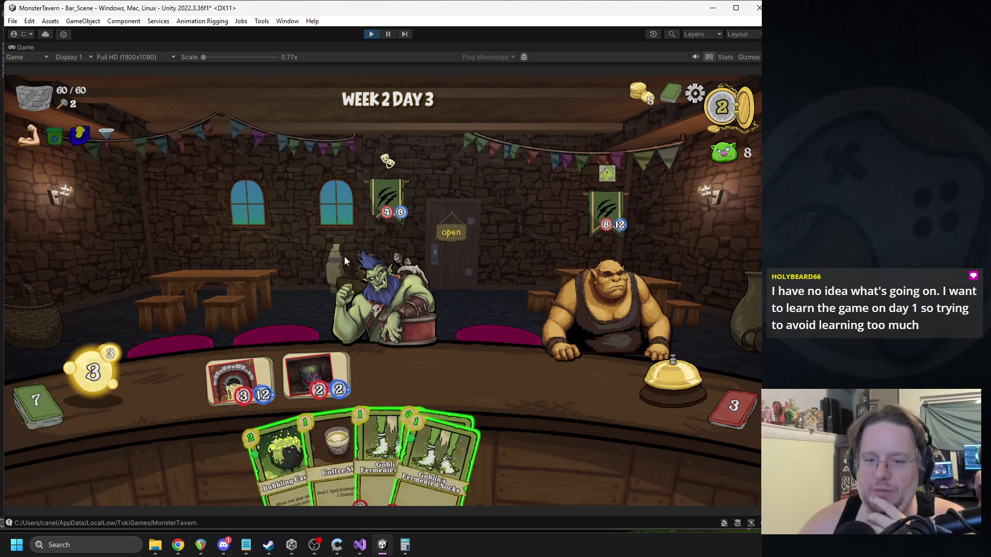
pyautogui.moveTo(286, 453)
pyautogui.mouseDown()
pyautogui.moveTo(311, 434)
pyautogui.moveTo(547, 379)
pyautogui.mouseUp()
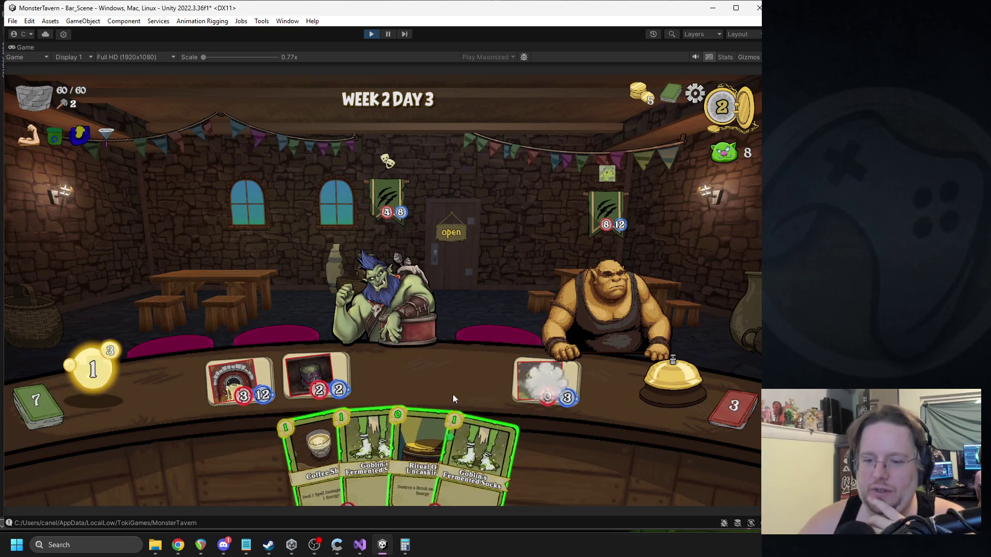
pyautogui.moveTo(406, 413); pyautogui.dragTo(365, 371)
pyautogui.moveTo(317, 452)
pyautogui.mouseDown()
pyautogui.moveTo(402, 350)
pyautogui.moveTo(626, 304)
pyautogui.mouseUp()
pyautogui.click(672, 379)
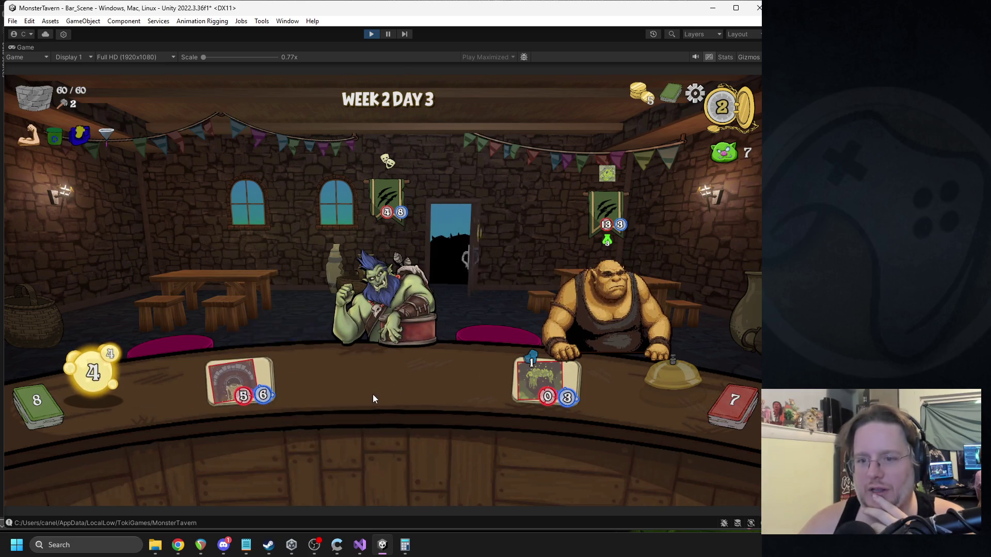
# Step: Play Vomit Bucket and end the turn, then play Bottom Shelf Buzz, Fermented Socks and remaining cards
pyautogui.moveTo(421, 114)
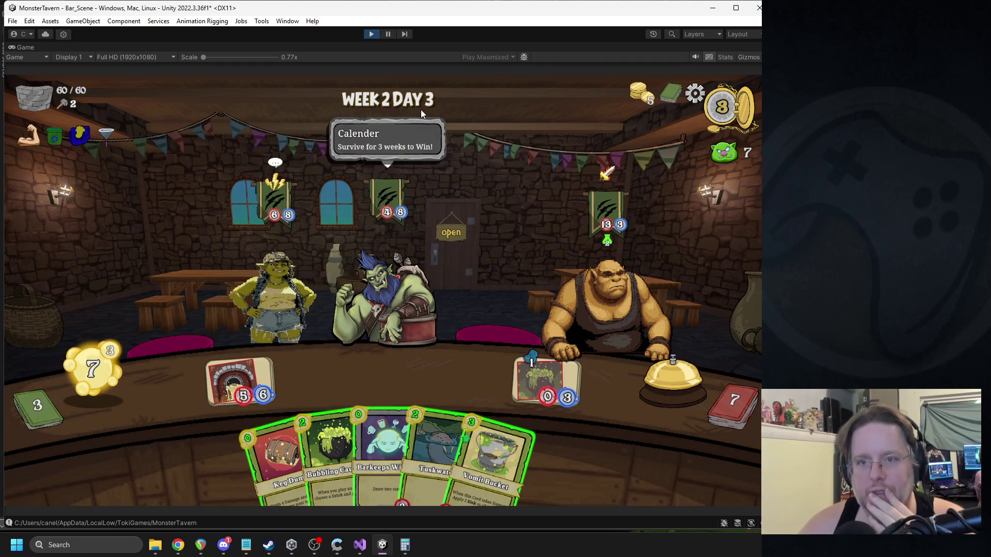
pyautogui.moveTo(491, 451); pyautogui.dragTo(474, 388)
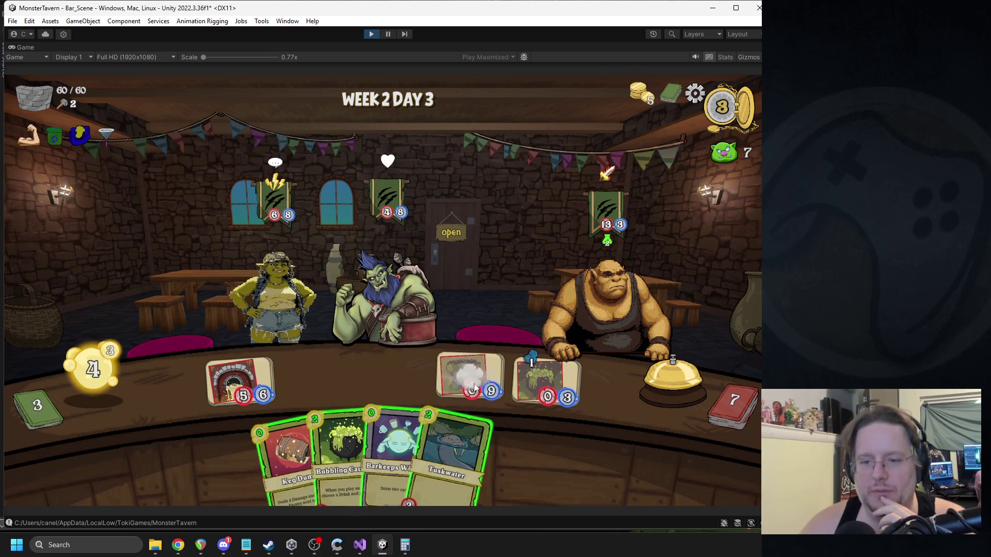
pyautogui.click(677, 382)
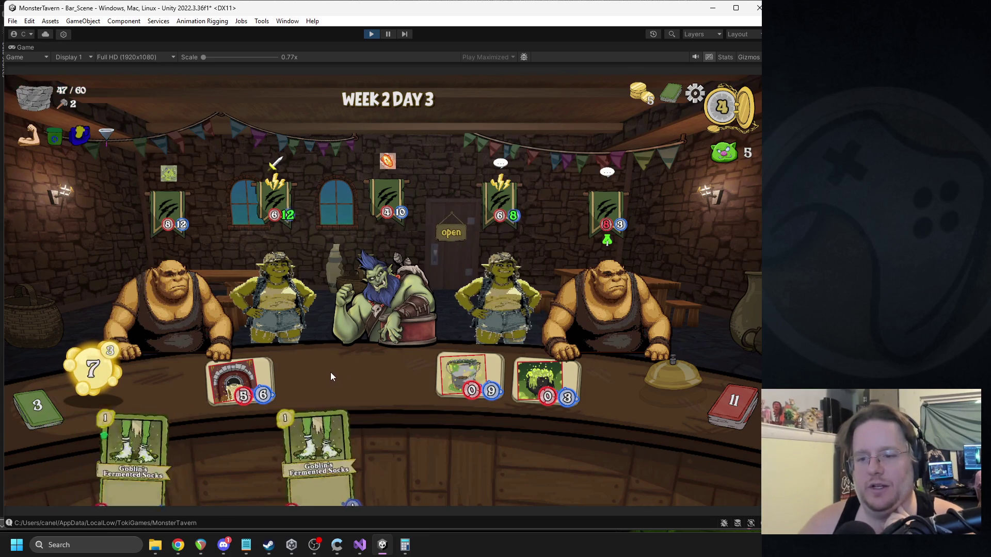
pyautogui.moveTo(478, 439)
pyautogui.mouseDown()
pyautogui.moveTo(496, 436)
pyautogui.moveTo(316, 375)
pyautogui.mouseUp()
pyautogui.moveTo(289, 449); pyautogui.dragTo(239, 384)
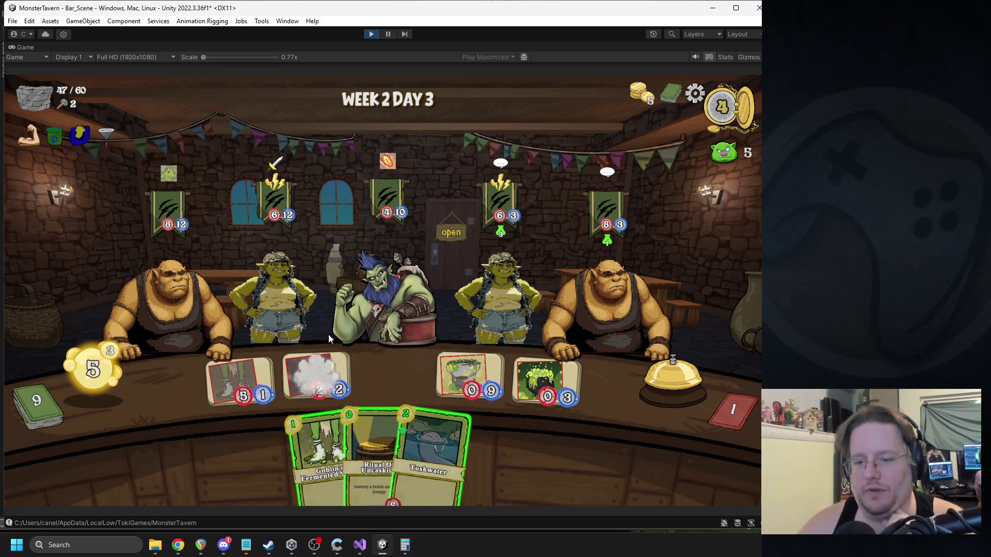
pyautogui.moveTo(370, 421); pyautogui.dragTo(316, 379)
pyautogui.moveTo(336, 424); pyautogui.dragTo(316, 379)
pyautogui.moveTo(375, 425); pyautogui.dragTo(393, 377)
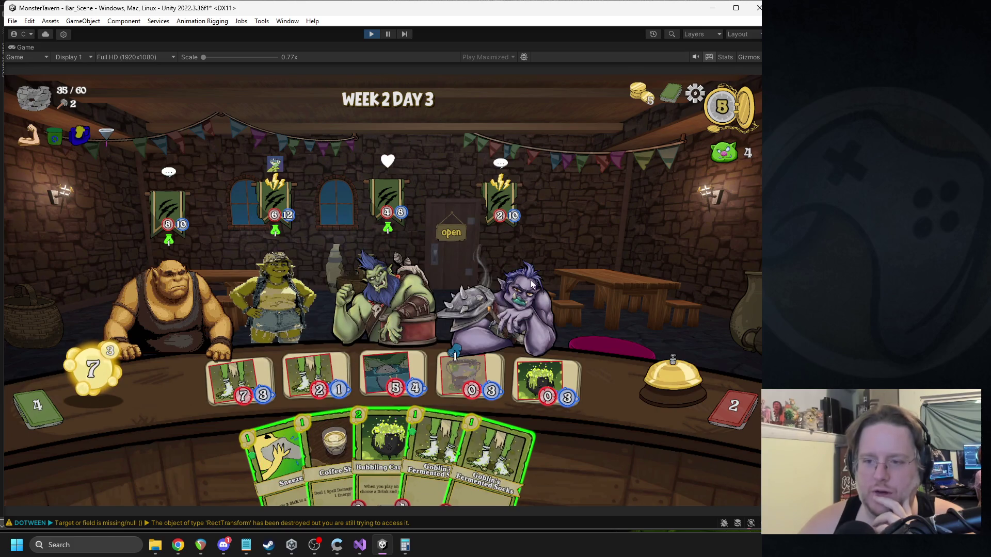
# Step: Sneeze the purple troll, play Bubbling Cauldron and Fermented Socks, end two turns, and stop the game
pyautogui.moveTo(500, 200)
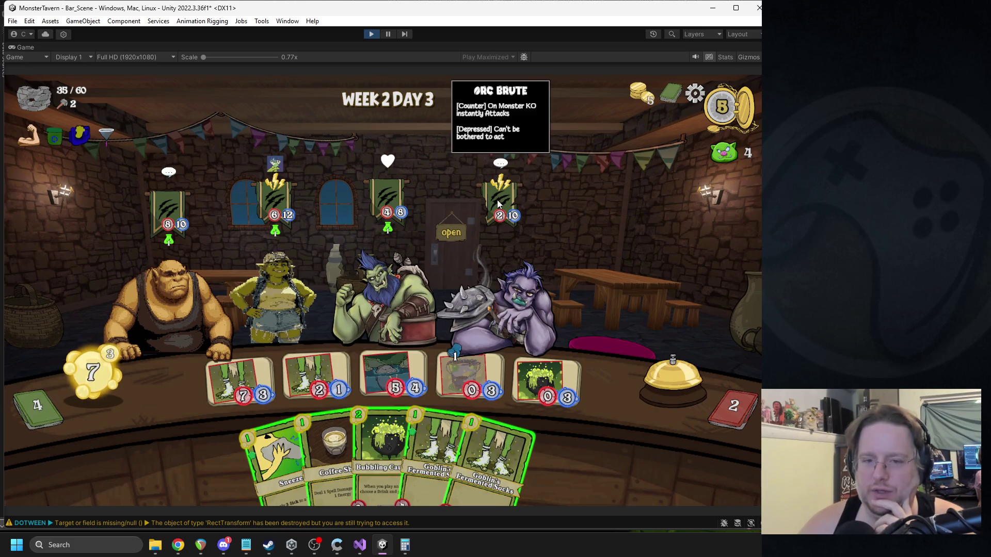
pyautogui.moveTo(271, 454)
pyautogui.mouseDown()
pyautogui.moveTo(272, 438)
pyautogui.moveTo(535, 269)
pyautogui.mouseUp()
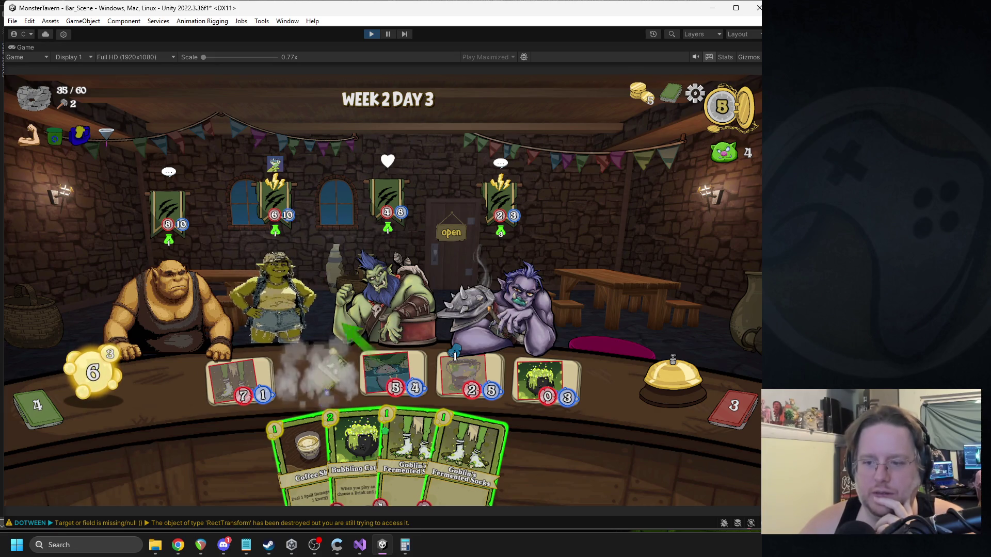
pyautogui.moveTo(318, 433)
pyautogui.moveTo(317, 432); pyautogui.dragTo(601, 400)
pyautogui.moveTo(454, 454); pyautogui.dragTo(316, 382)
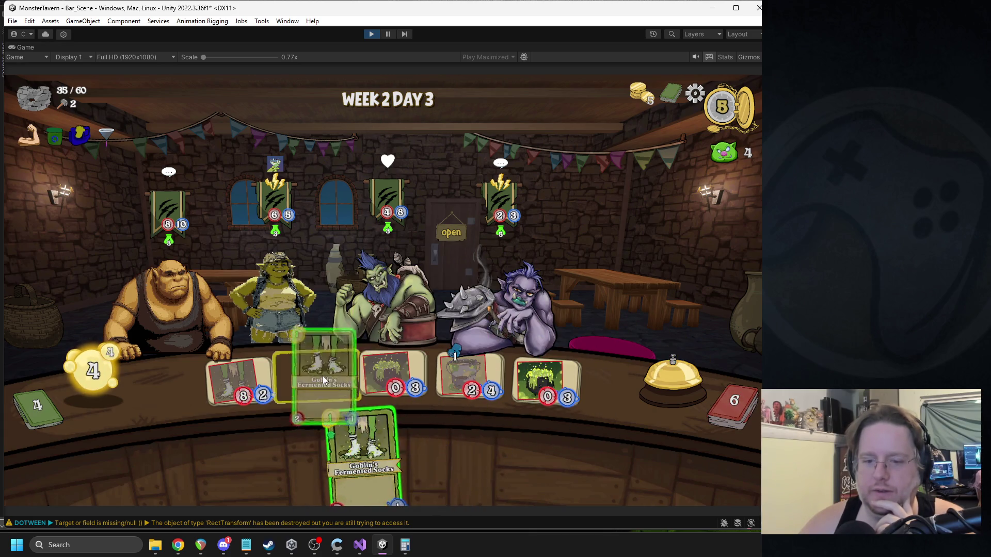
pyautogui.click(650, 371)
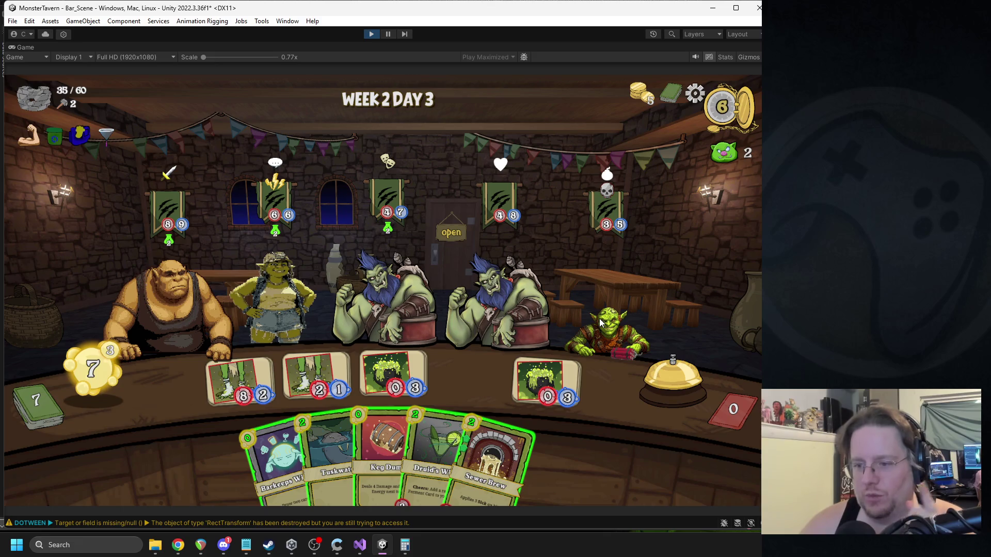
pyautogui.click(668, 383)
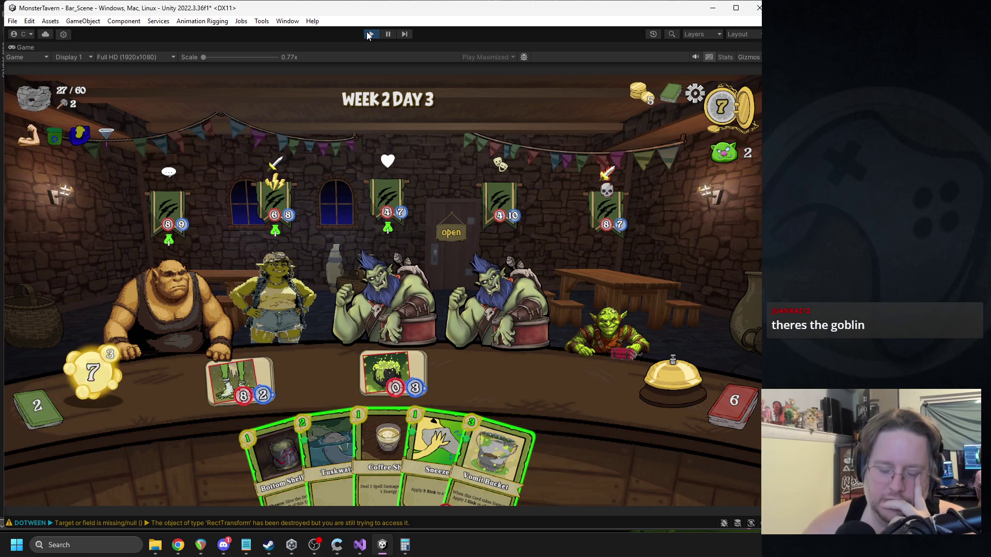
pyautogui.click(368, 34)
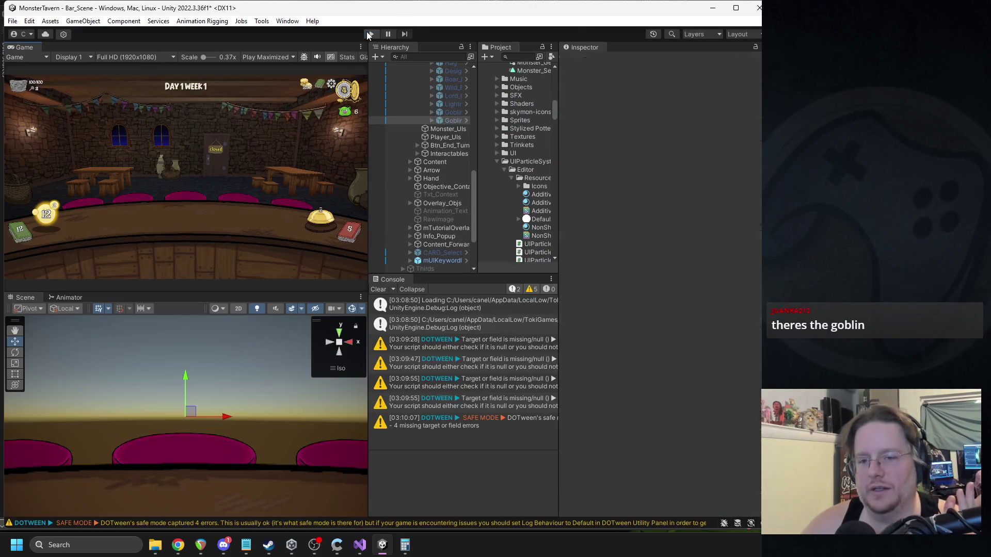
pyautogui.click(664, 412)
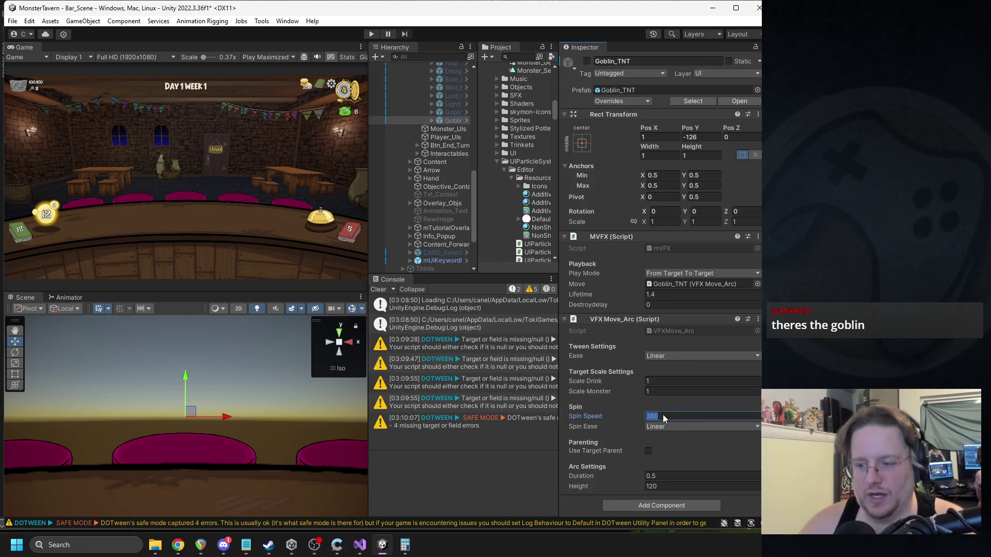
# Step: Enter 180 as the spin speed and open the Goblin_TNT prefab in Prefab Mode
pyautogui.write('180')
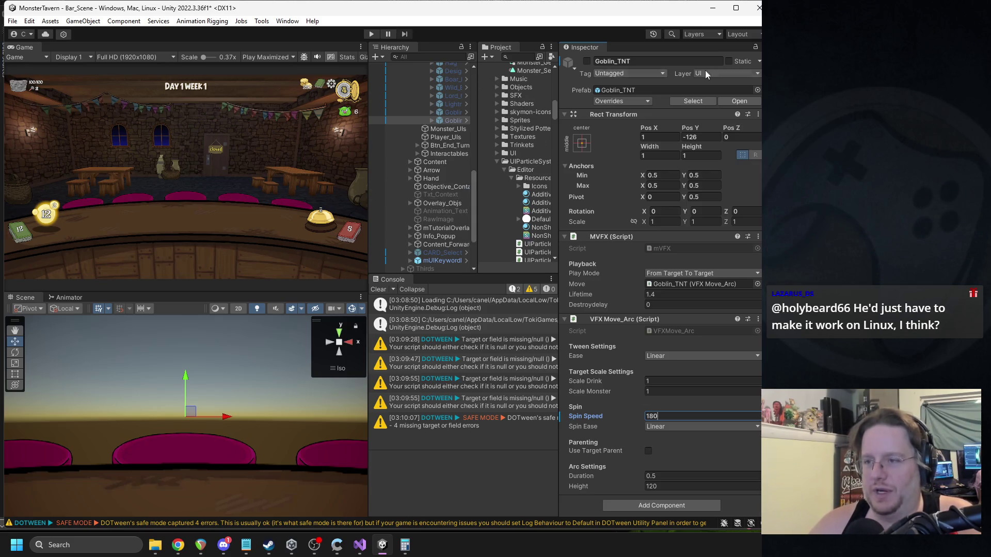
pyautogui.click(748, 103)
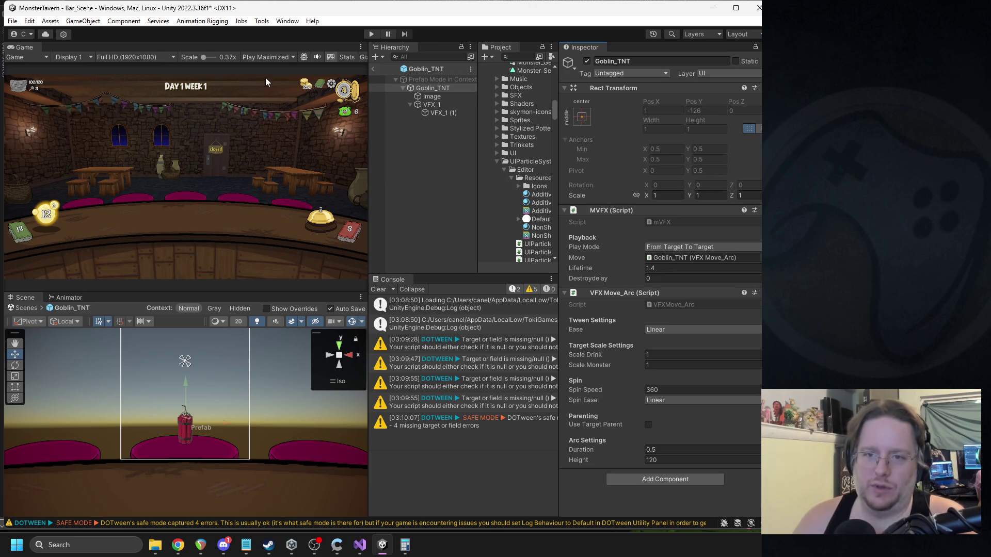
# Step: Select VFX_1 (1) and set its particle size to 350, replaying the explosion preview
pyautogui.click(447, 113)
pyautogui.click(347, 474)
pyautogui.click(347, 475)
pyautogui.click(670, 385)
pyautogui.write('350')
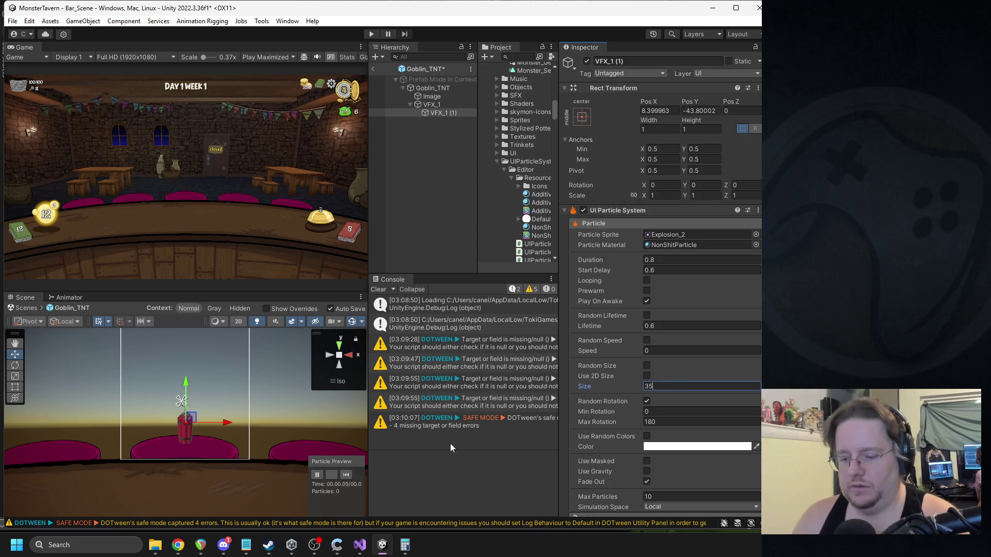
pyautogui.click(350, 475)
pyautogui.click(349, 477)
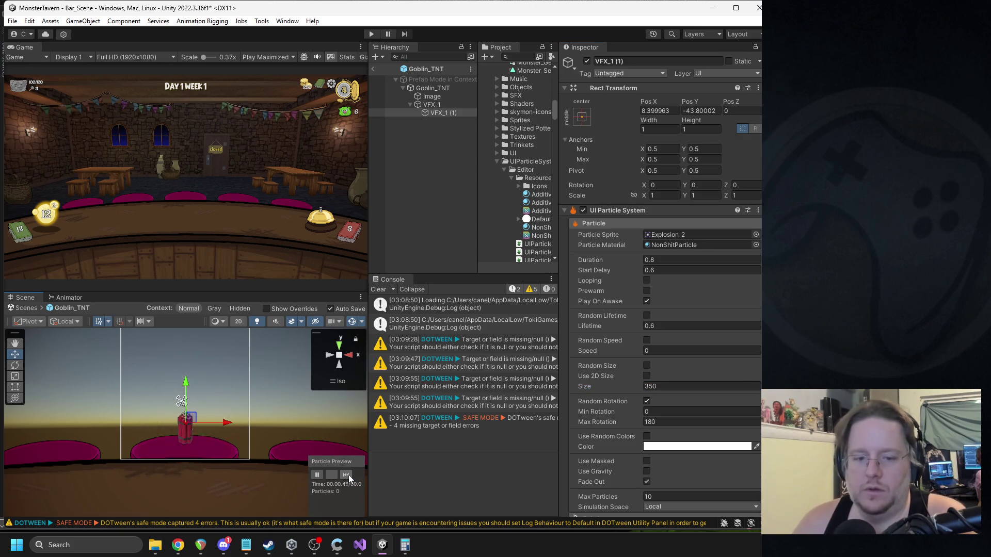
# Step: Test a particle size of 400, then set it back to 350
pyautogui.click(653, 388)
pyautogui.write('400')
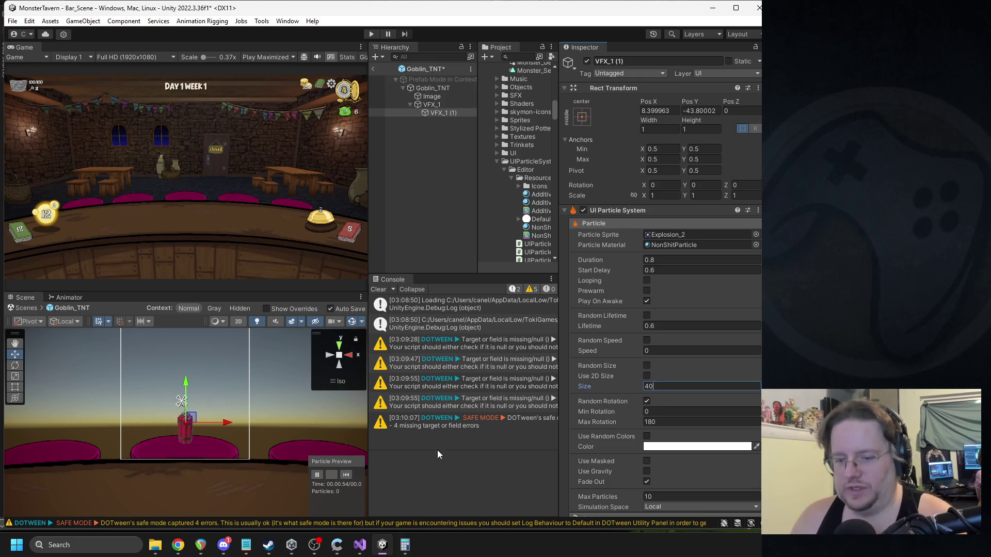
pyautogui.click(351, 471)
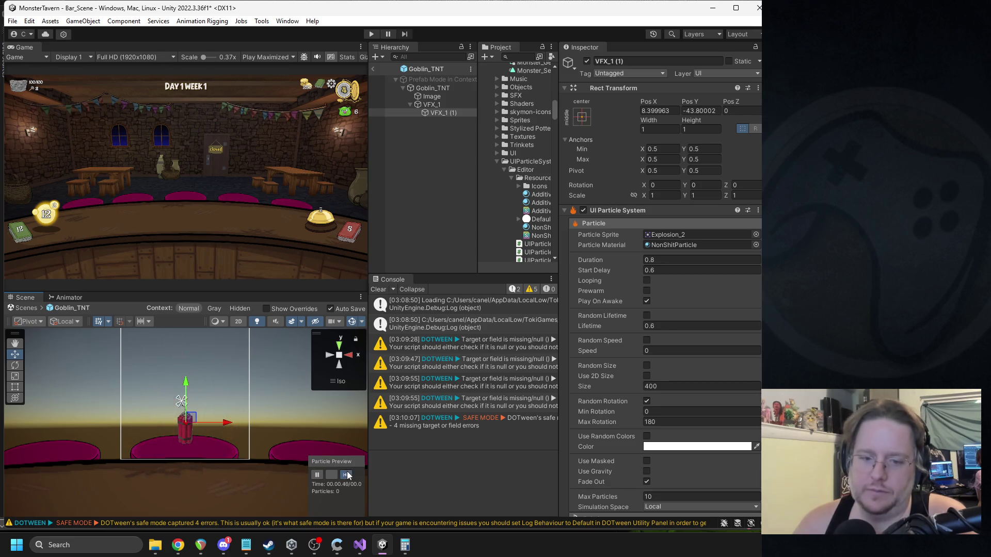
pyautogui.scroll(-3, 209, 407)
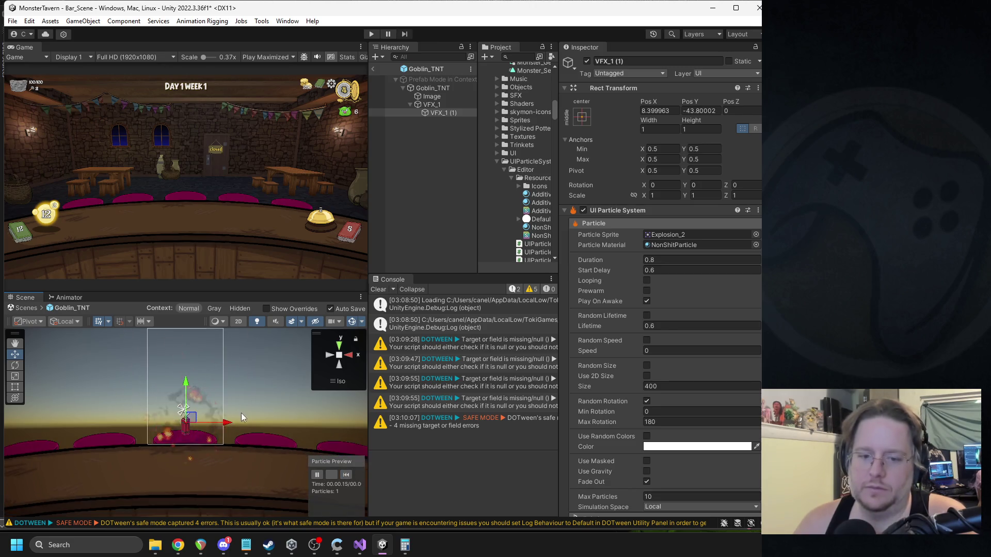
pyautogui.click(348, 475)
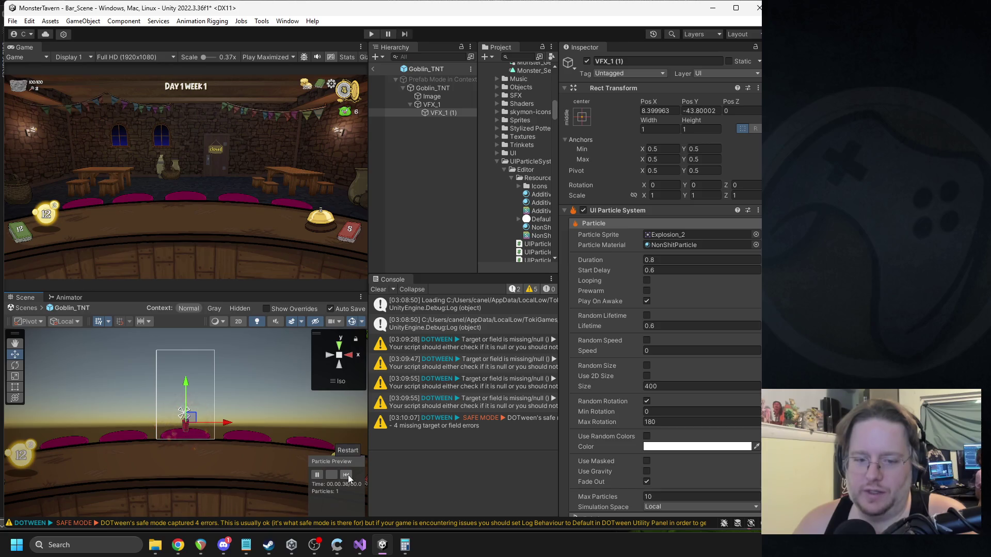
pyautogui.click(655, 387)
pyautogui.write('350')
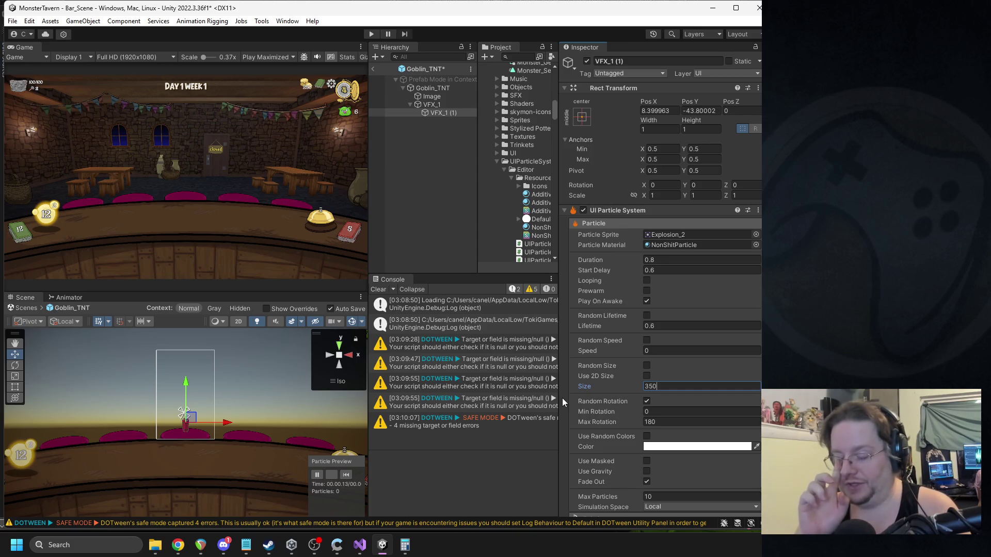
# Step: Rename the explosion object to VFX_Explosion
pyautogui.click(613, 63)
pyautogui.write('VFX_Explosion')
pyautogui.press('Return')
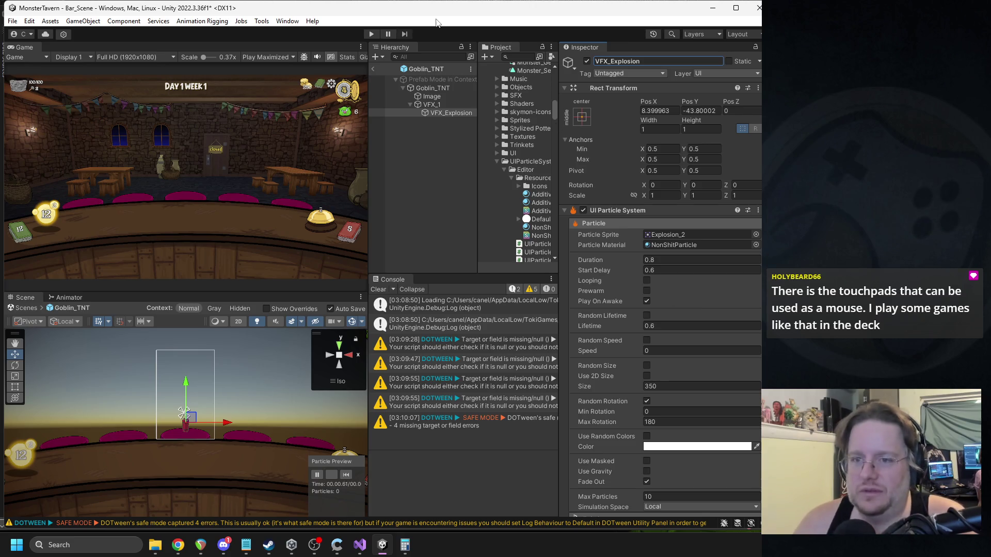
pyautogui.click(421, 89)
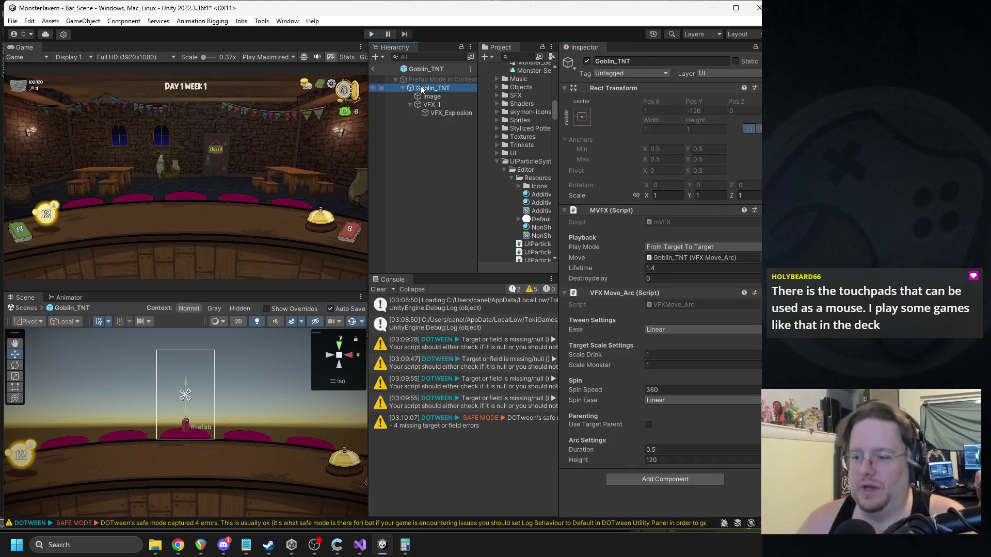
# Step: Set the Goblin_TNT spin speed to 270
pyautogui.click(664, 390)
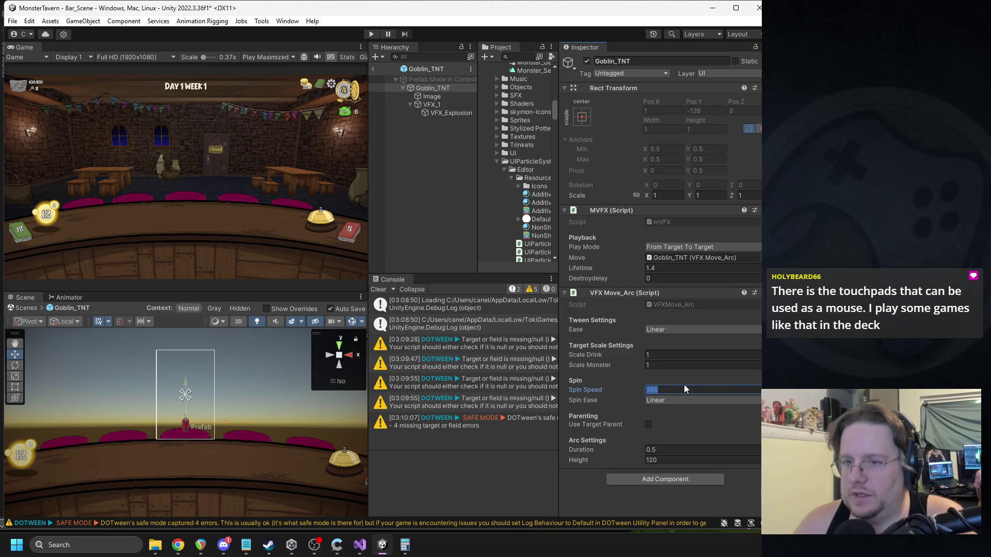
pyautogui.click(441, 114)
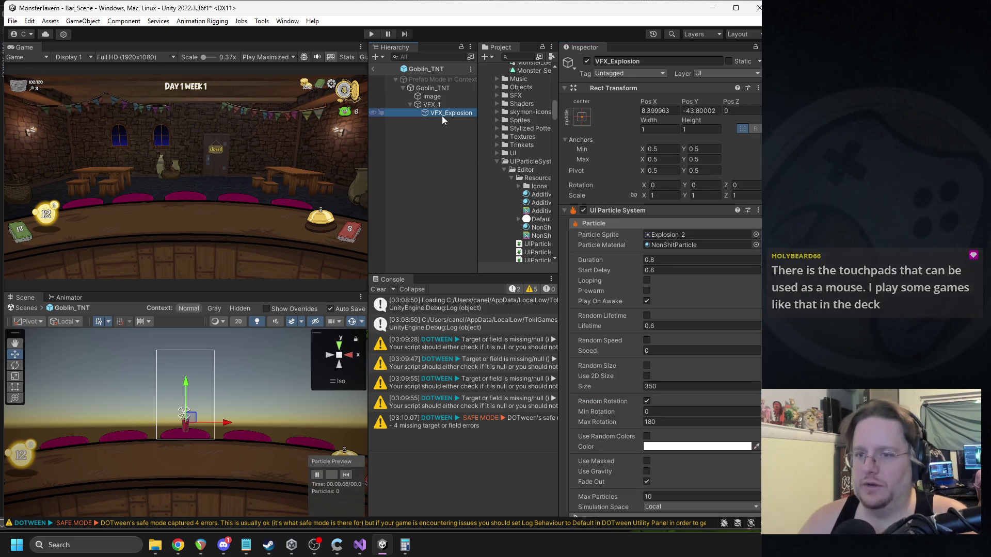
pyautogui.click(436, 90)
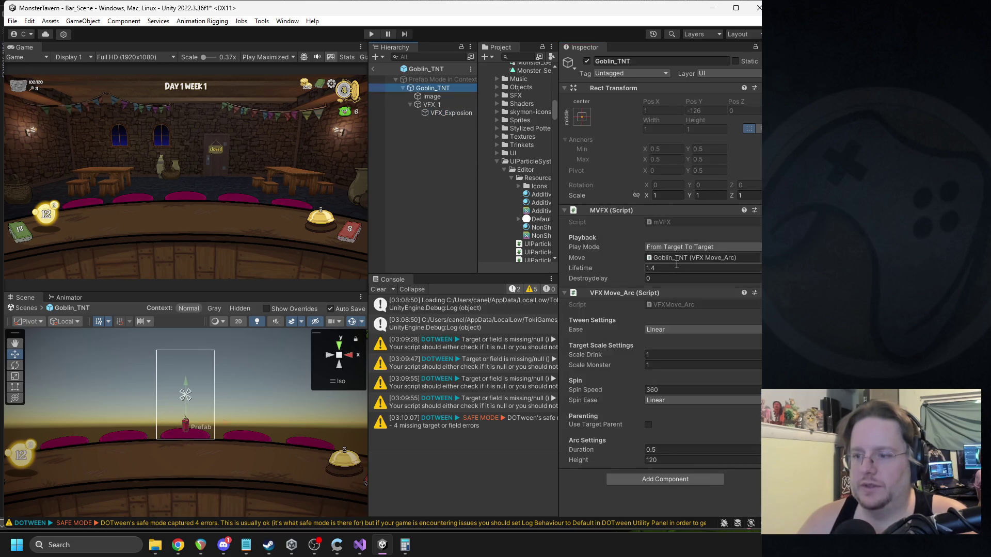
pyautogui.click(664, 387)
pyautogui.write('270')
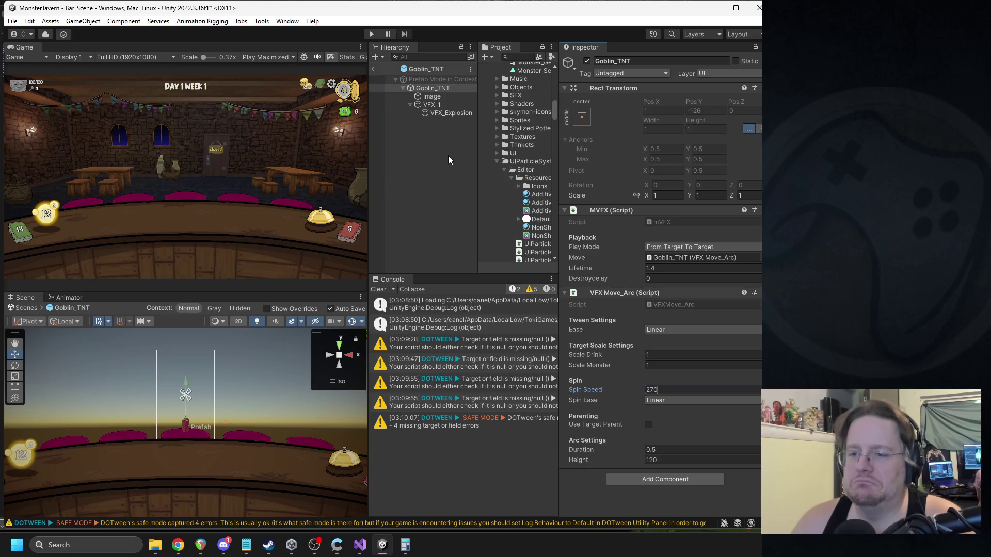
# Step: Clear the console messages and review the VFX_Explosion and VFX_1 settings
pyautogui.click(380, 289)
pyautogui.click(448, 112)
pyautogui.click(441, 87)
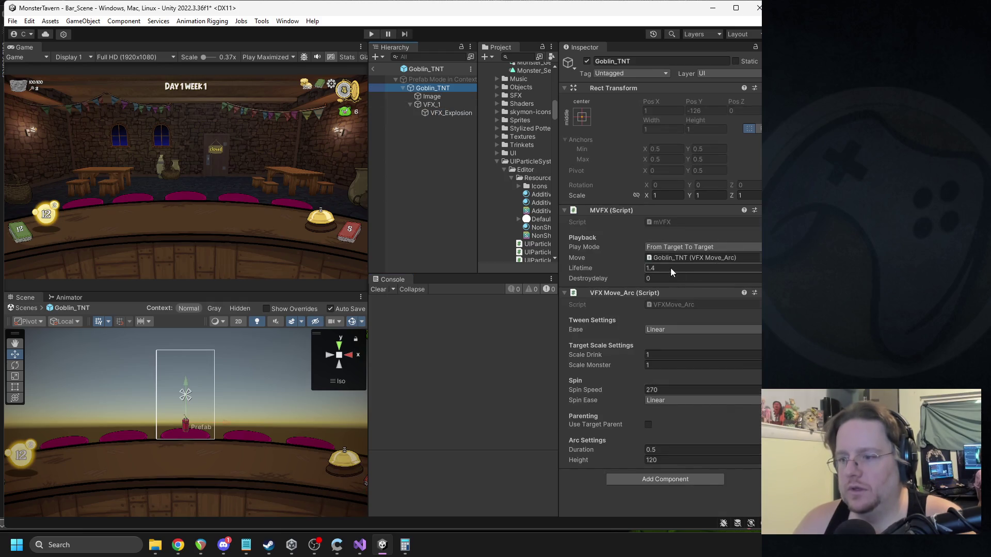
pyautogui.click(439, 104)
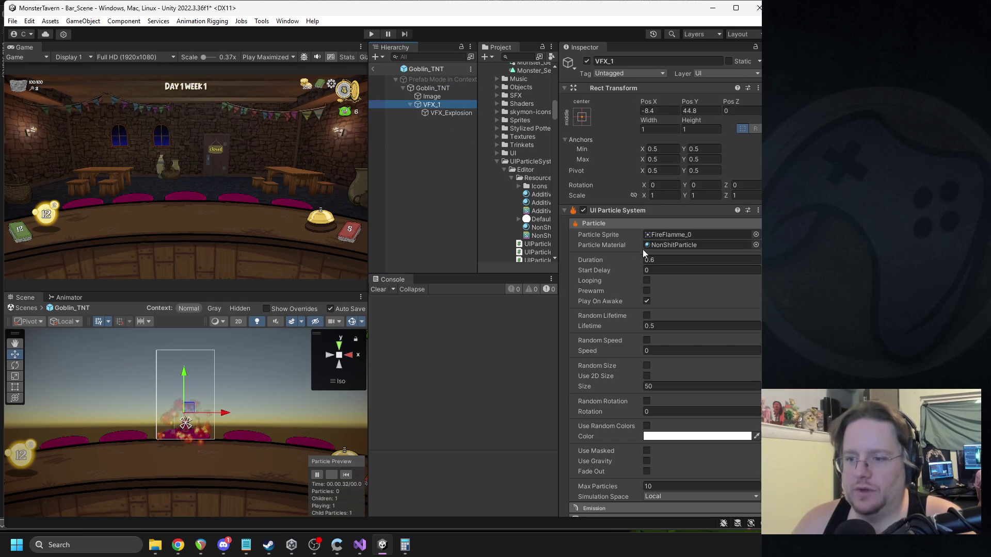
# Step: Try VFX_Explosion Duration values of 0.6 and 0.5, replaying the explosion each time
pyautogui.click(445, 113)
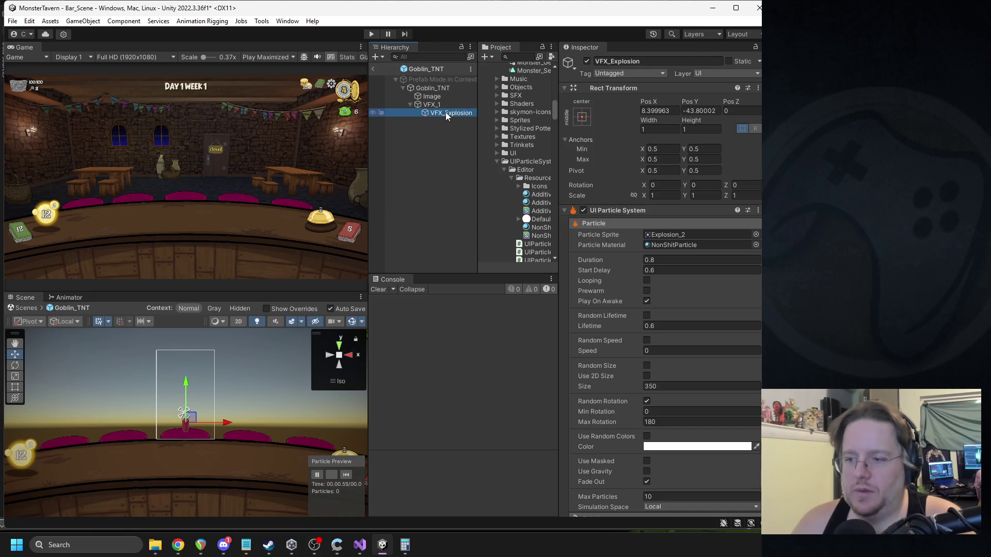
pyautogui.click(656, 260)
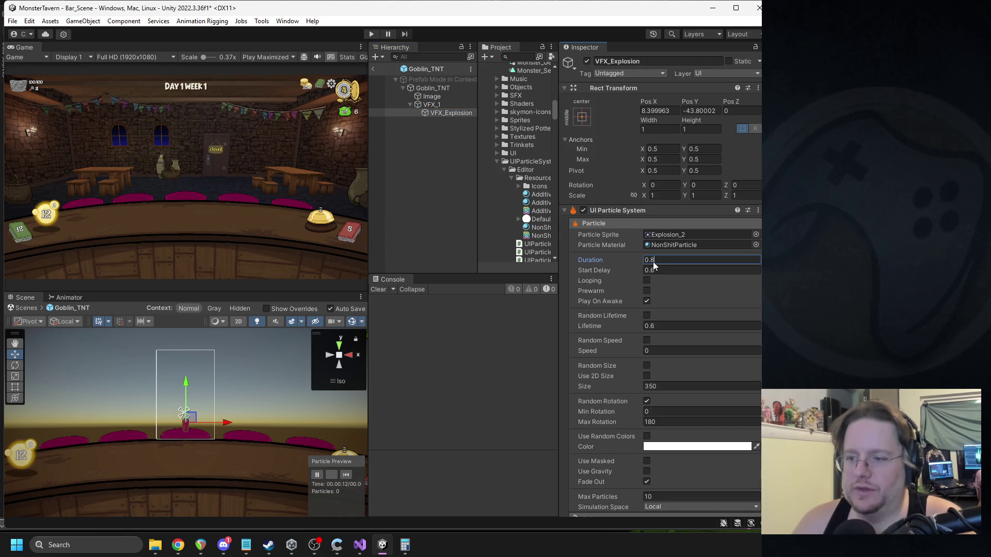
pyautogui.doubleClick(652, 261)
pyautogui.write('0.6')
pyautogui.click(345, 475)
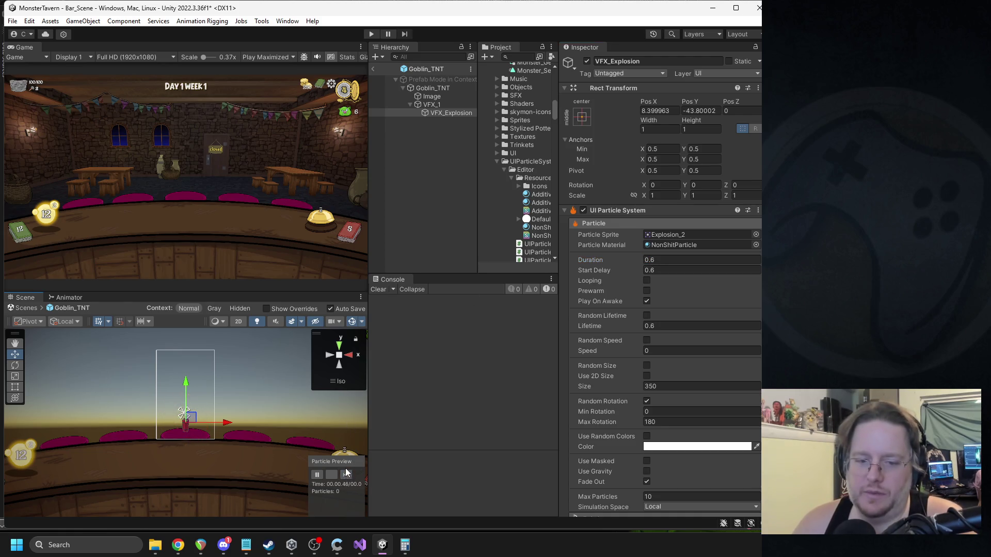
pyautogui.click(345, 465)
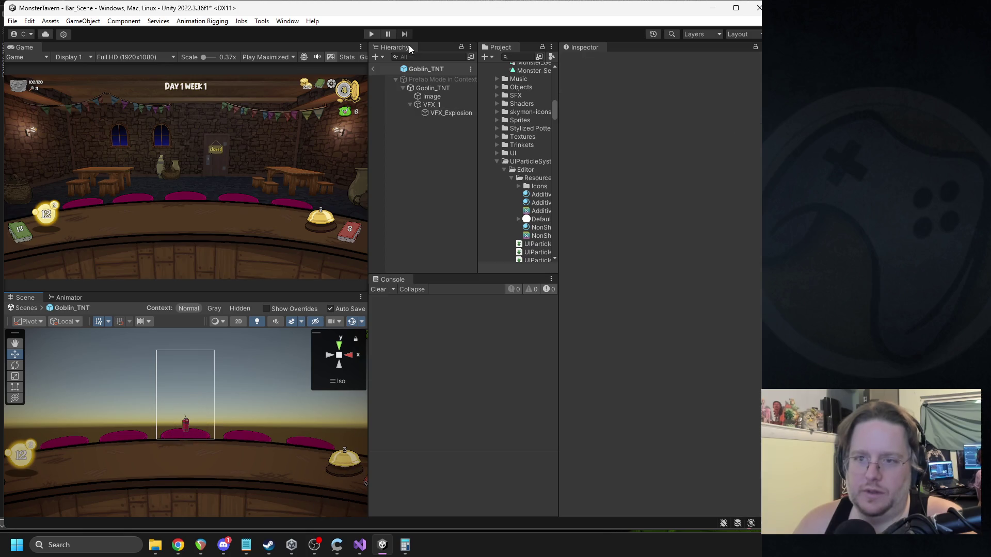
pyautogui.click(448, 113)
pyautogui.doubleClick(653, 261)
pyautogui.write('0.5')
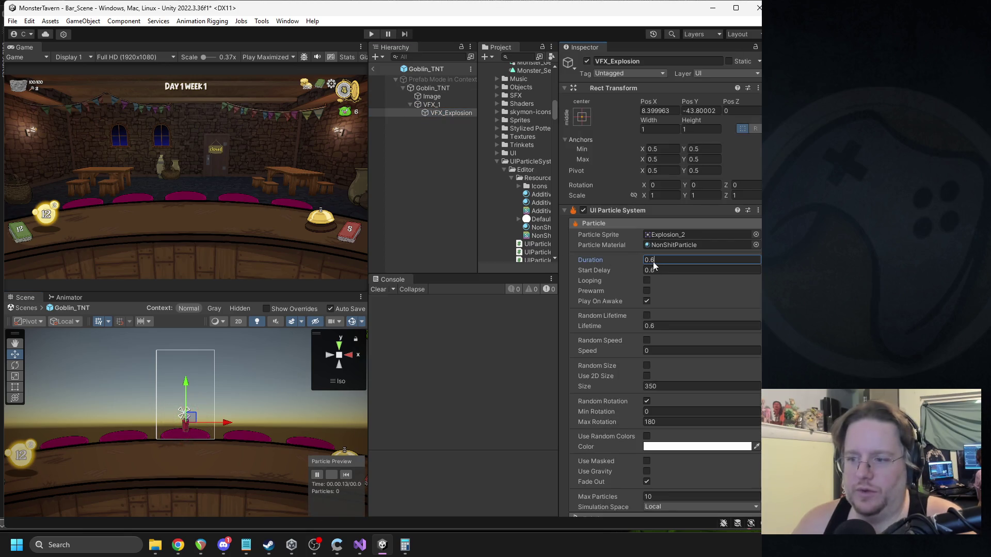
pyautogui.click(346, 474)
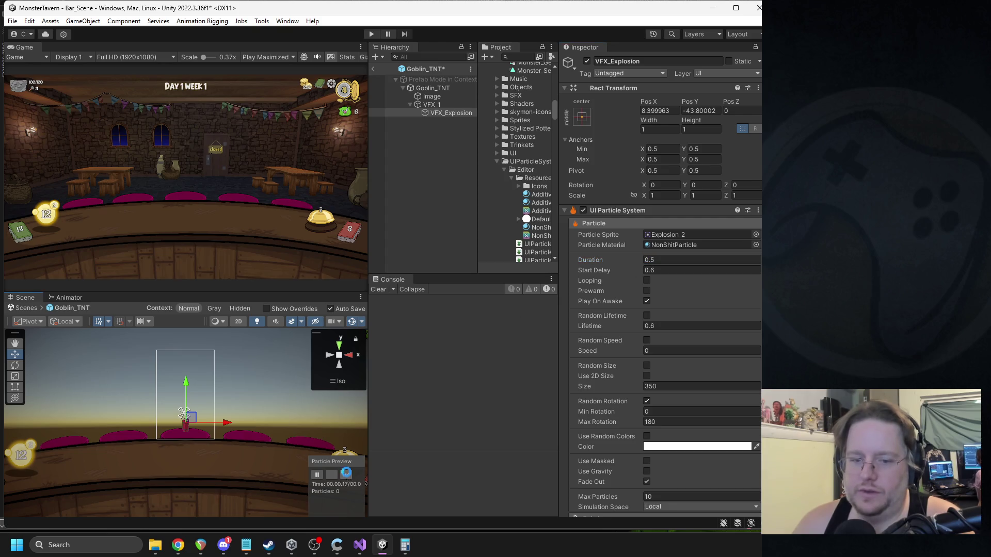
# Step: Settle the explosion Duration at 0.4 and replay the preview
pyautogui.press('BackSpace')
pyautogui.write('4')
pyautogui.press('Return')
pyautogui.click(347, 475)
pyautogui.click(348, 474)
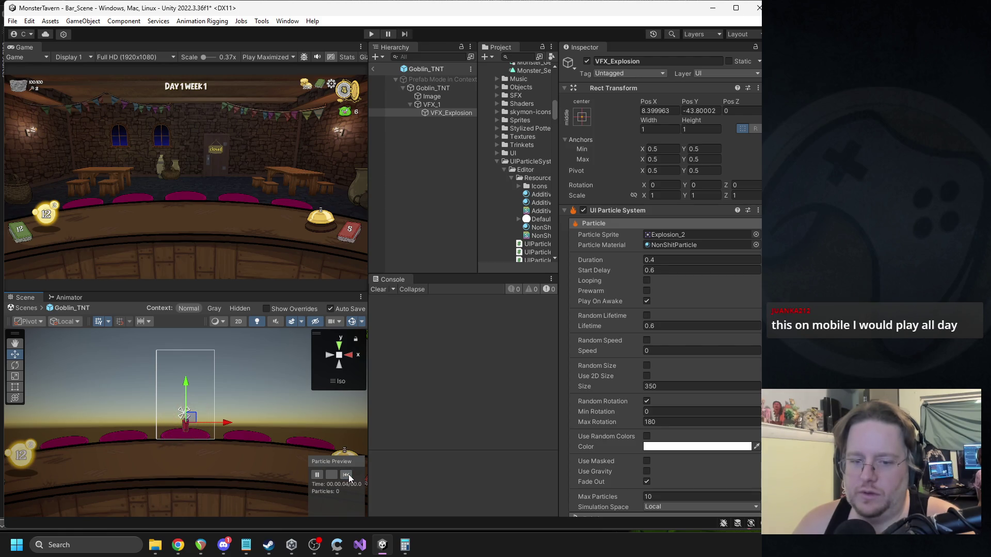
# Step: Set the Goblin_TNT effect Lifetime to 1 and exit prefab mode
pyautogui.click(438, 105)
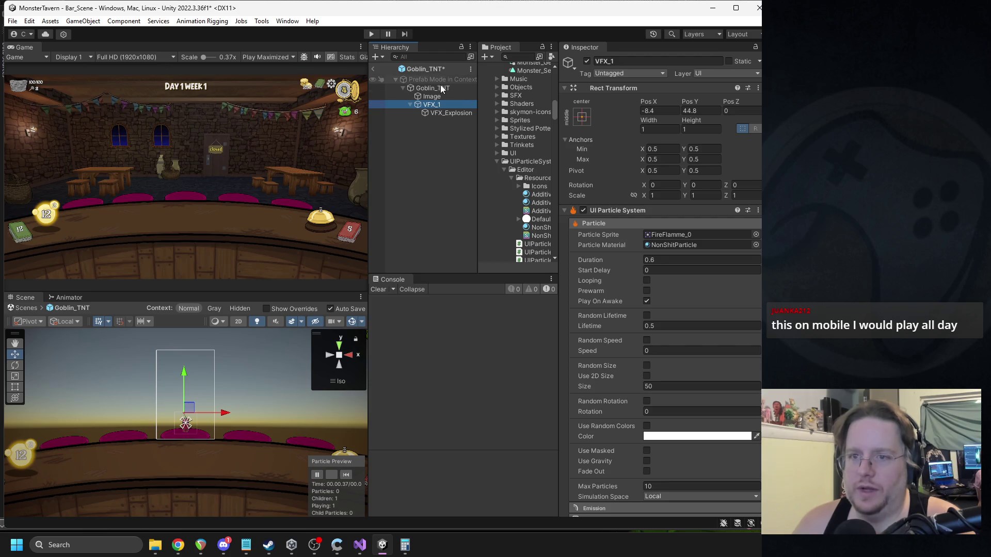
pyautogui.click(438, 88)
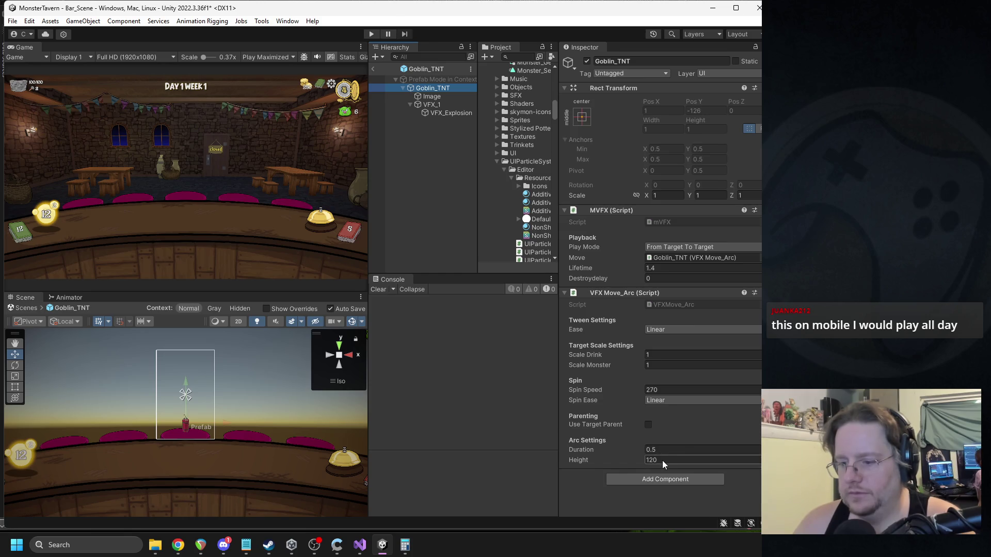
pyautogui.click(660, 267)
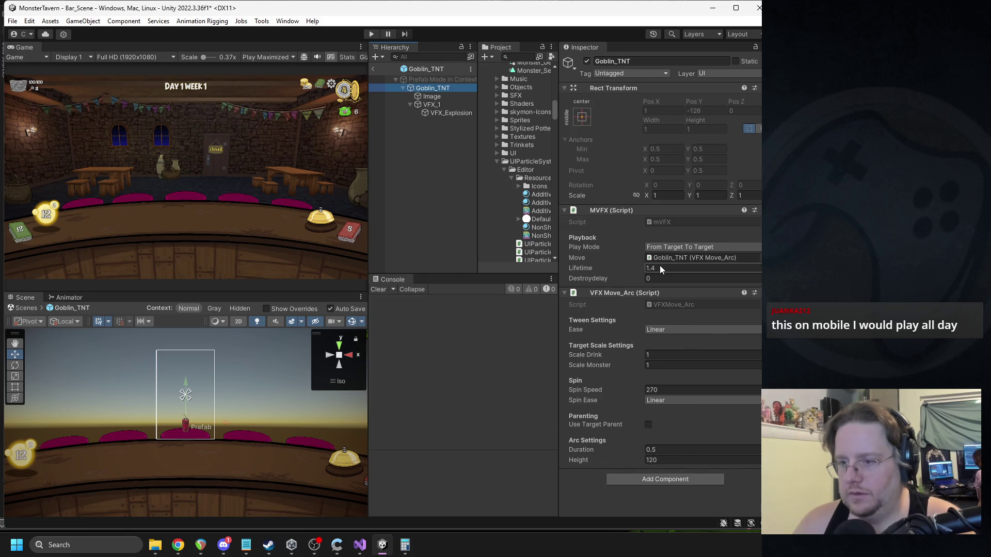
pyautogui.write('1')
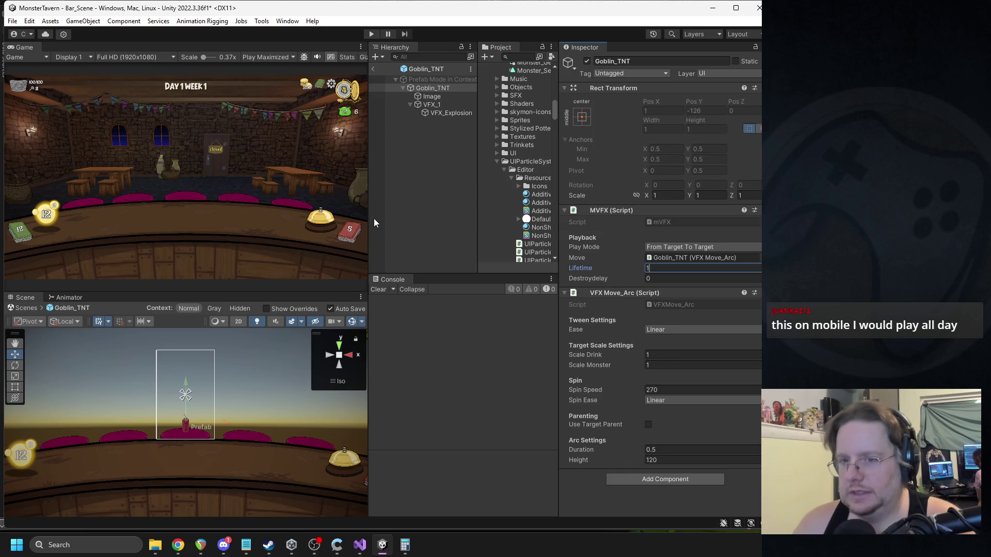
pyautogui.click(373, 68)
# Step: Start the game and play Sewer Brew, Fermented Socks, Bubbling Cauldron and Ritual of Uncasking
pyautogui.click(371, 34)
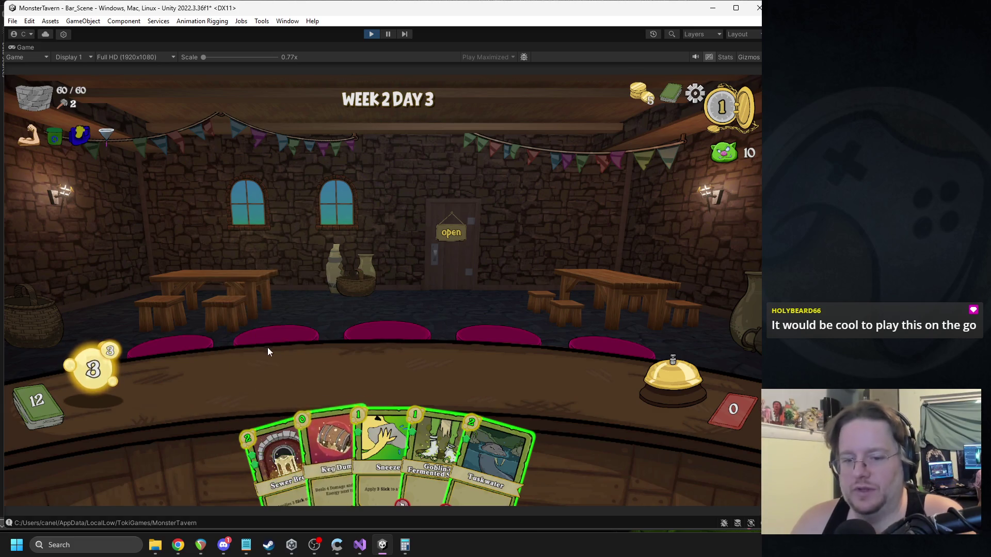
pyautogui.moveTo(273, 454); pyautogui.dragTo(224, 383)
pyautogui.moveTo(407, 454)
pyautogui.mouseDown()
pyautogui.moveTo(324, 404)
pyautogui.moveTo(317, 371)
pyautogui.mouseUp()
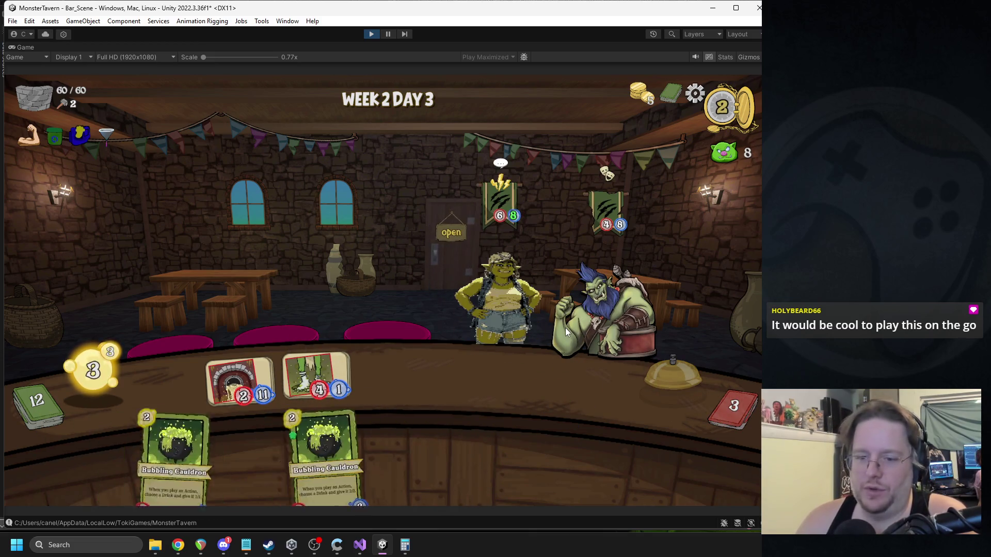
pyautogui.moveTo(336, 414); pyautogui.dragTo(541, 382)
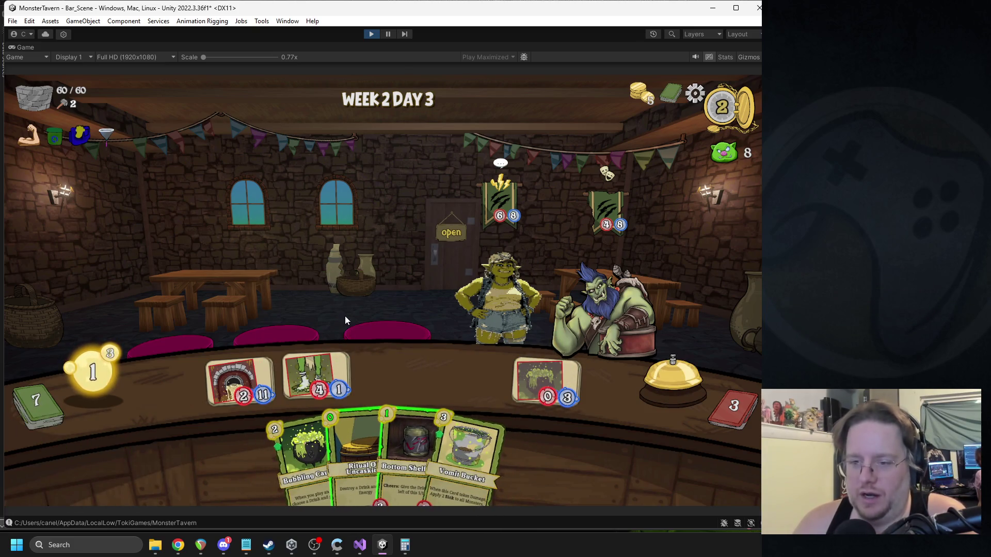
pyautogui.moveTo(356, 444)
pyautogui.mouseDown()
pyautogui.moveTo(321, 366)
pyautogui.moveTo(320, 378)
pyautogui.mouseUp()
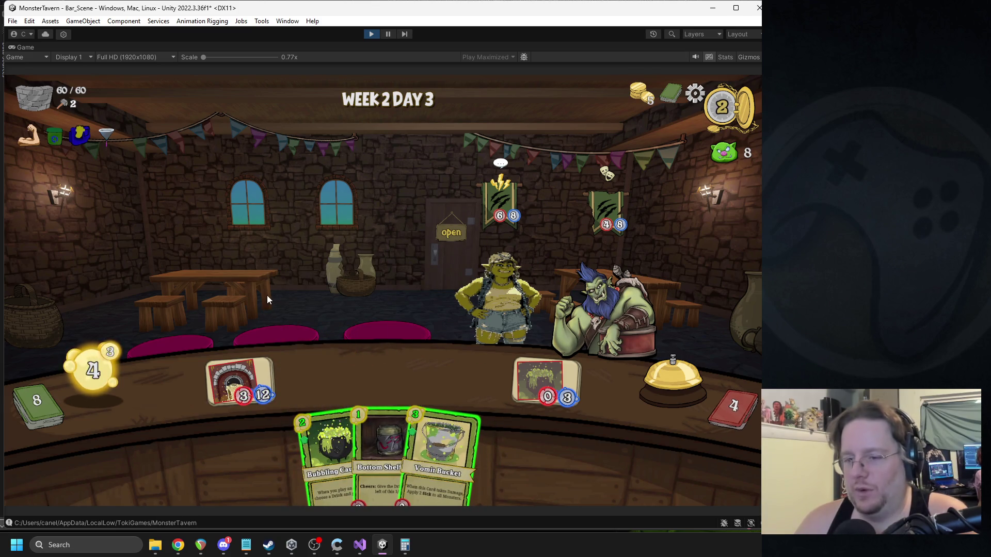
# Step: Aim the cauldron at the orc and barmaid, play Vomit Bucket, end the turn, then play Coffee Shot
pyautogui.moveTo(247, 369)
pyautogui.mouseDown()
pyautogui.moveTo(444, 258)
pyautogui.moveTo(367, 265)
pyautogui.mouseUp()
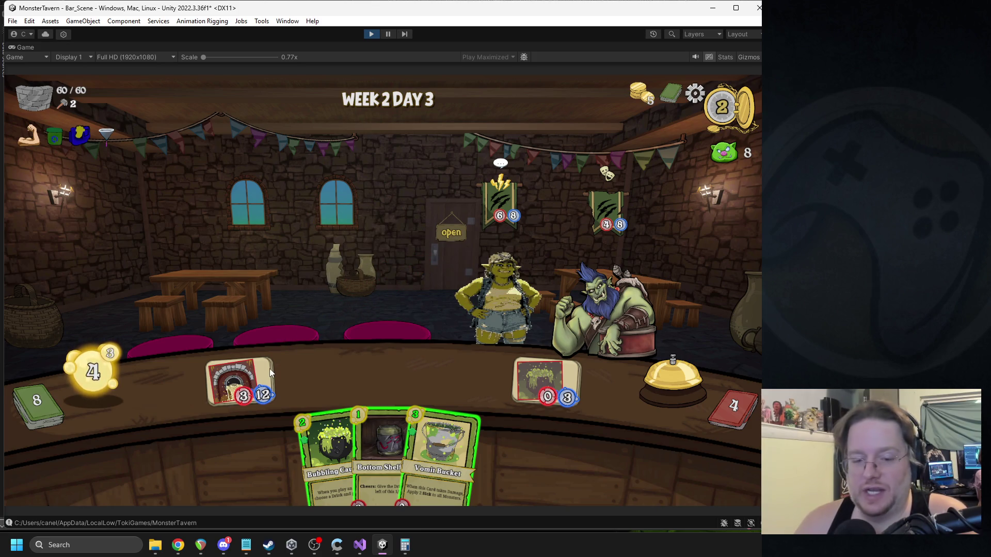
pyautogui.moveTo(269, 369)
pyautogui.mouseDown()
pyautogui.moveTo(614, 333)
pyautogui.moveTo(609, 294)
pyautogui.moveTo(475, 258)
pyautogui.moveTo(496, 289)
pyautogui.mouseUp()
pyautogui.moveTo(382, 444); pyautogui.dragTo(317, 376)
pyautogui.moveTo(416, 443); pyautogui.dragTo(400, 387)
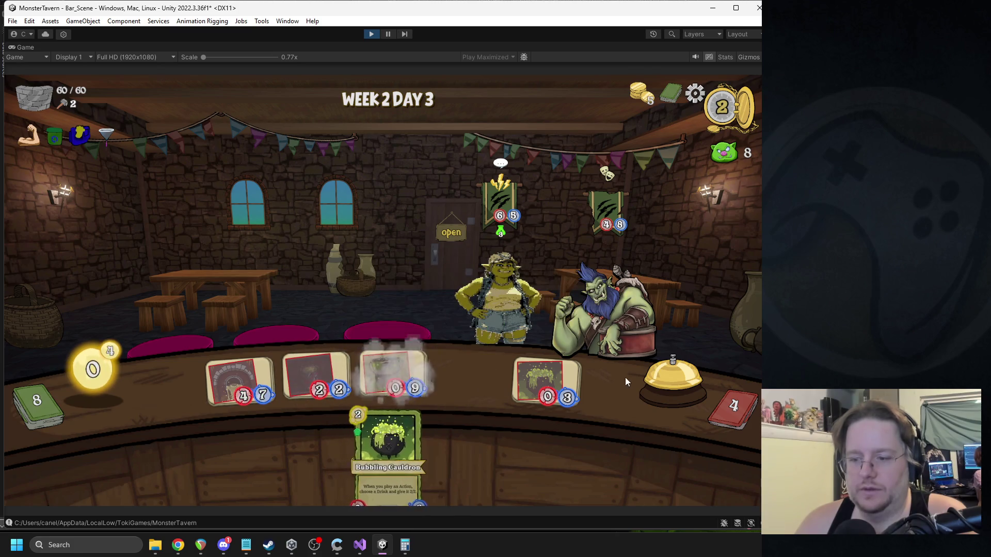
pyautogui.click(665, 377)
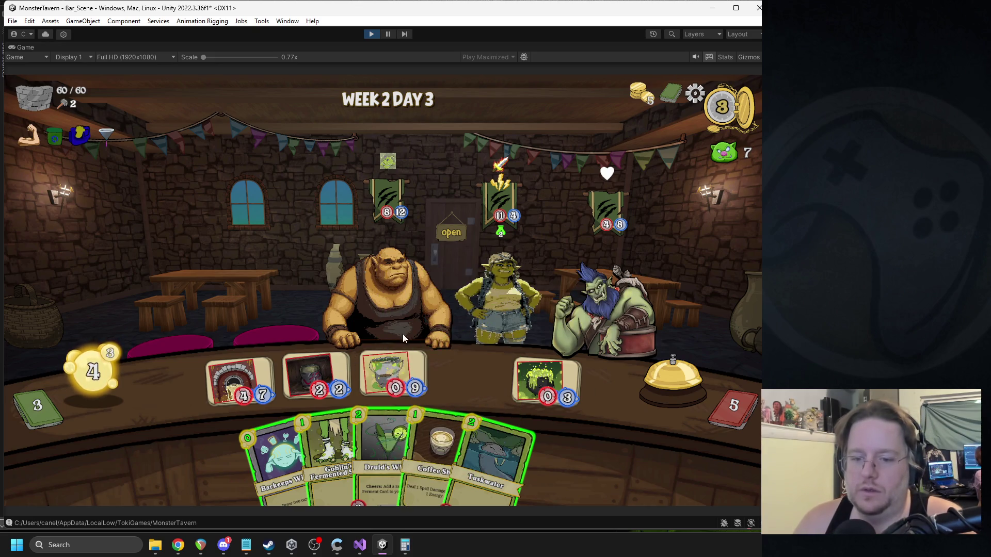
pyautogui.click(438, 454)
# Step: Serve drinks, then play Ritual, Coffee Shot, Keg Dump and two Fermented Socks cards
pyautogui.click(665, 376)
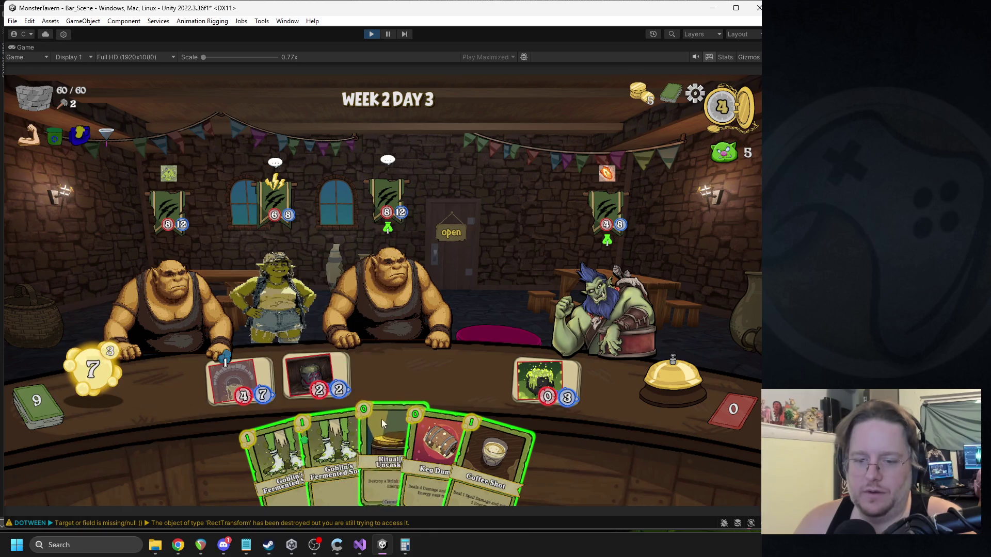
pyautogui.moveTo(385, 454)
pyautogui.mouseDown()
pyautogui.moveTo(325, 399)
pyautogui.moveTo(242, 382)
pyautogui.mouseUp()
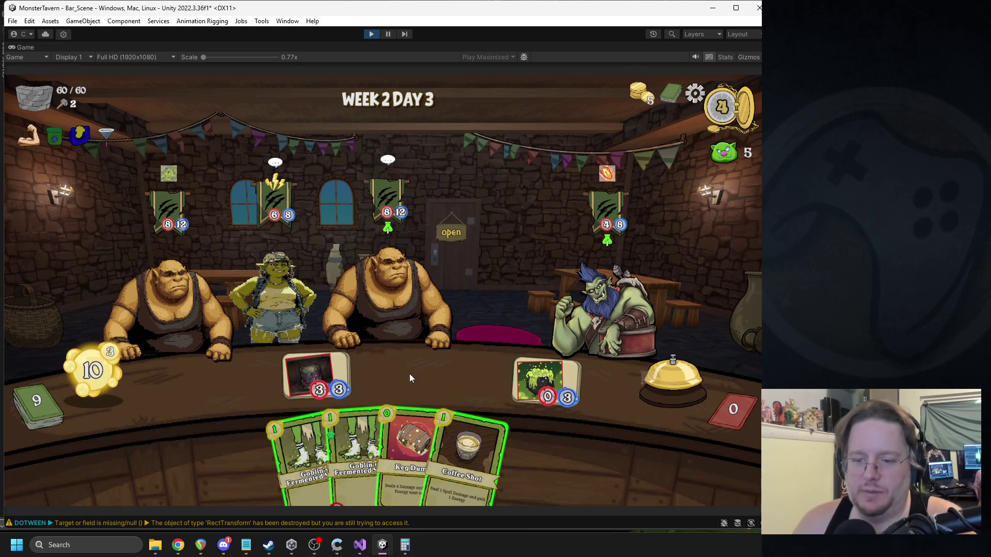
pyautogui.moveTo(433, 425)
pyautogui.mouseDown()
pyautogui.moveTo(358, 373)
pyautogui.moveTo(403, 292)
pyautogui.moveTo(503, 384)
pyautogui.moveTo(596, 306)
pyautogui.moveTo(542, 447)
pyautogui.moveTo(602, 315)
pyautogui.moveTo(530, 324)
pyautogui.moveTo(611, 280)
pyautogui.moveTo(610, 292)
pyautogui.mouseUp()
pyautogui.moveTo(441, 419); pyautogui.dragTo(602, 289)
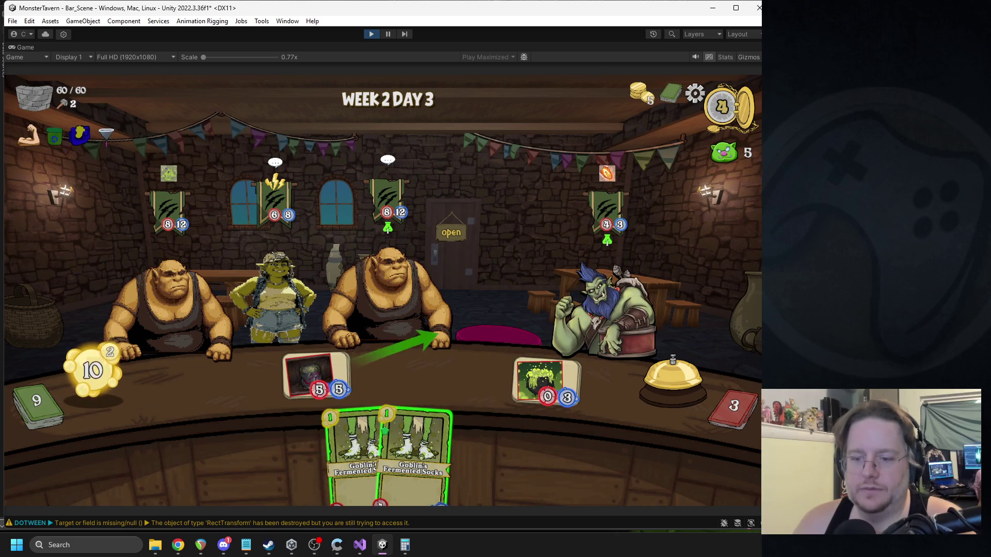
pyautogui.moveTo(420, 412); pyautogui.dragTo(233, 382)
pyautogui.moveTo(361, 454); pyautogui.dragTo(400, 379)
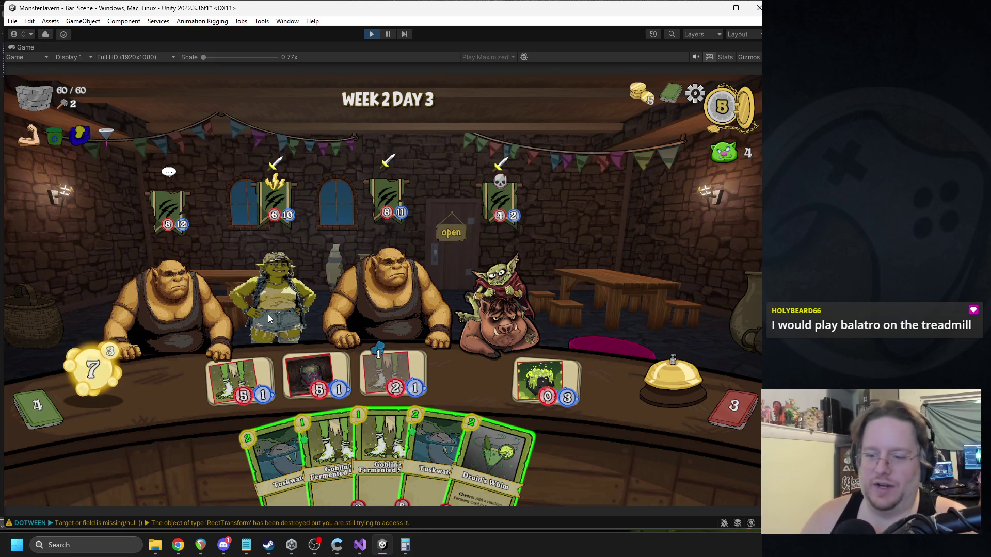
# Step: Play Druid's Whim, serve the middle ogre, add Fermented Socks and Tuskwater, and end the turn
pyautogui.moveTo(490, 456)
pyautogui.mouseDown()
pyautogui.moveTo(482, 416)
pyautogui.moveTo(233, 396)
pyautogui.mouseUp()
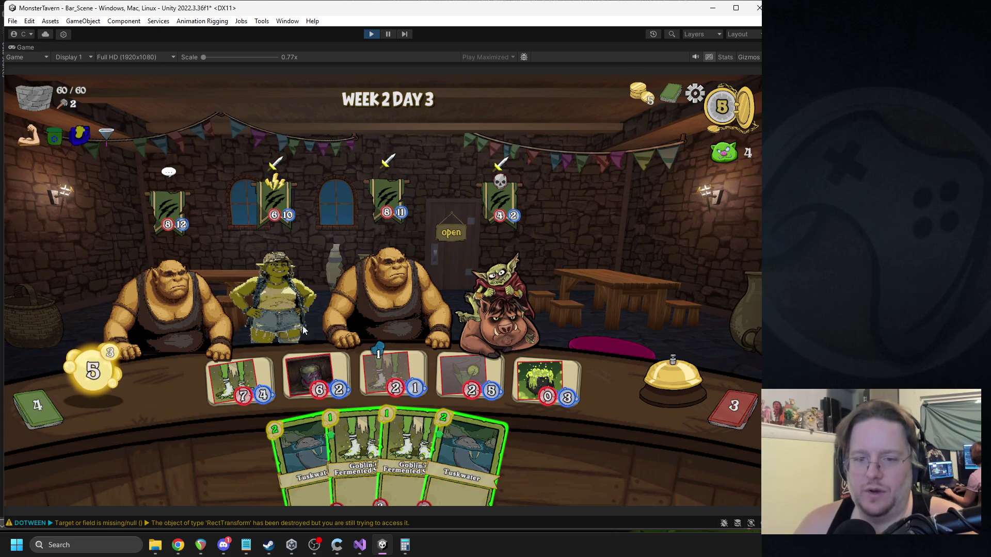
pyautogui.moveTo(390, 234)
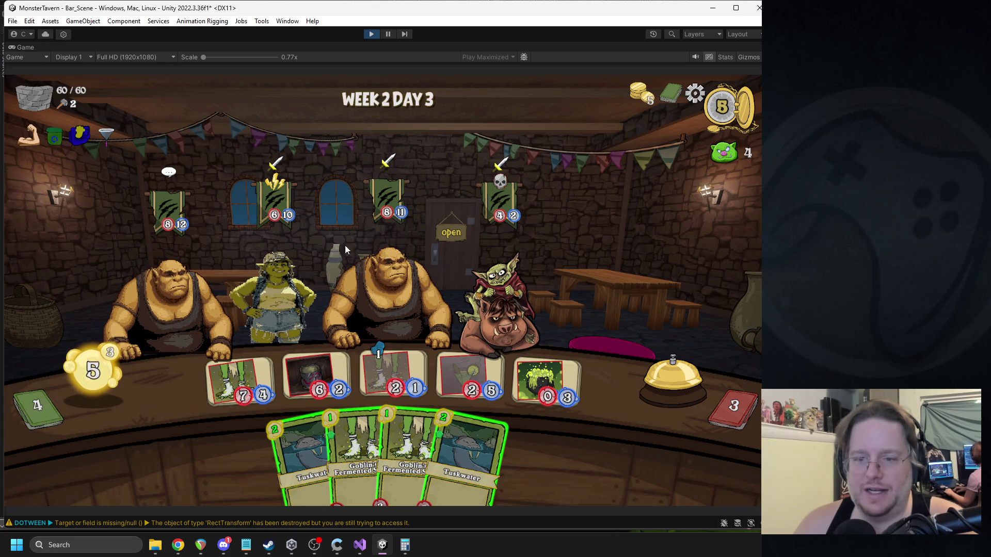
pyautogui.moveTo(249, 356); pyautogui.dragTo(398, 245)
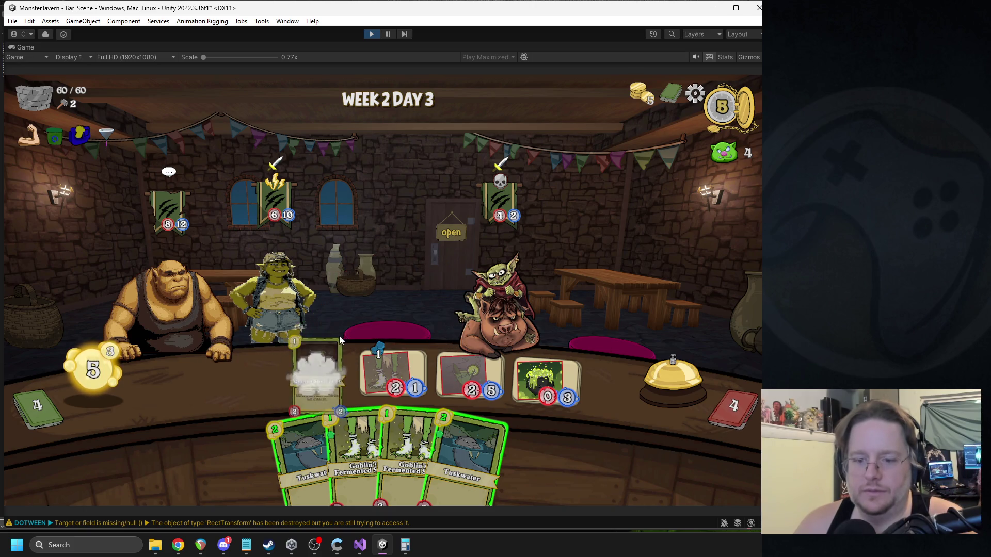
pyautogui.click(354, 429)
pyautogui.click(318, 435)
pyautogui.click(651, 370)
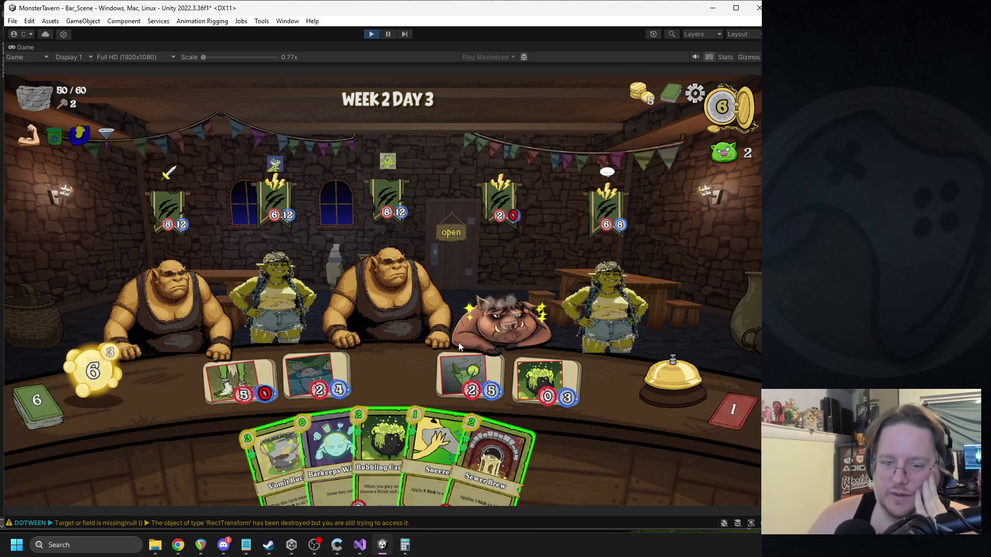
# Step: Play Barkeeps Wisdom, Bubbling Cauldron, Vomit Bucket and Coffee Shot, then end the turn
pyautogui.moveTo(310, 429); pyautogui.dragTo(320, 395)
pyautogui.moveTo(306, 454)
pyautogui.mouseDown()
pyautogui.moveTo(356, 379)
pyautogui.moveTo(392, 374)
pyautogui.mouseUp()
pyautogui.moveTo(278, 454)
pyautogui.mouseDown()
pyautogui.moveTo(258, 392)
pyautogui.moveTo(277, 372)
pyautogui.moveTo(315, 366)
pyautogui.mouseUp()
pyautogui.moveTo(325, 449)
pyautogui.mouseDown()
pyautogui.moveTo(540, 351)
pyautogui.moveTo(593, 406)
pyautogui.moveTo(252, 374)
pyautogui.moveTo(393, 378)
pyautogui.moveTo(236, 350)
pyautogui.moveTo(398, 292)
pyautogui.moveTo(388, 281)
pyautogui.mouseUp()
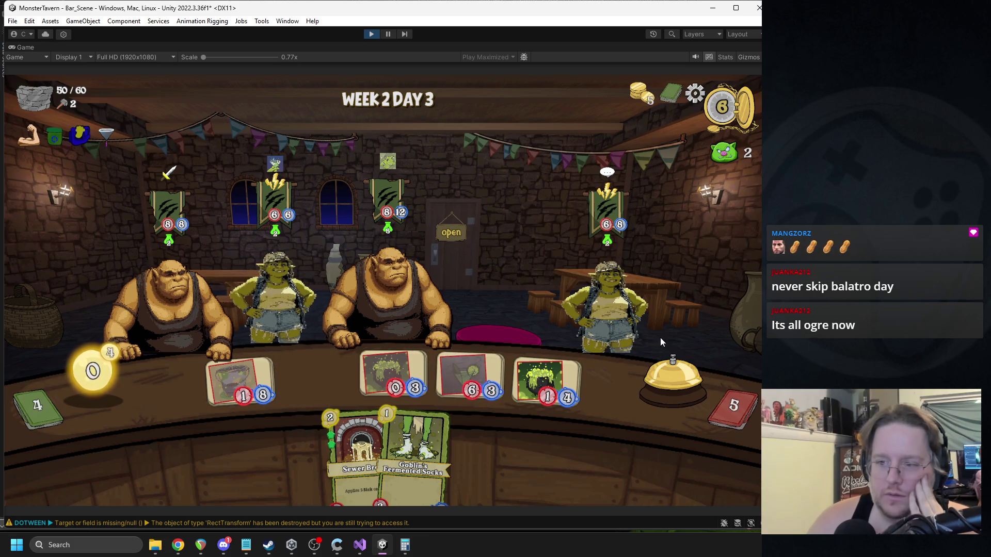
pyautogui.click(660, 374)
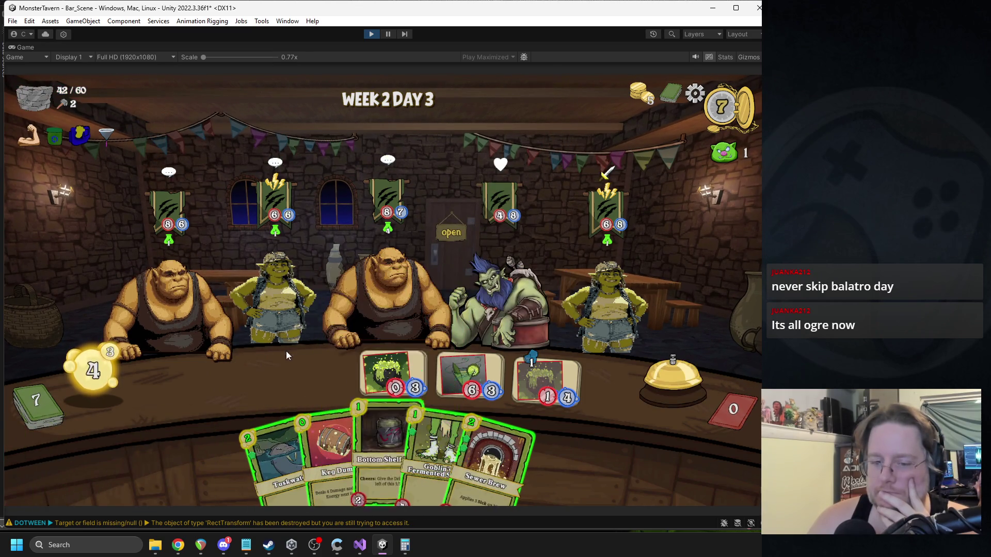
# Step: Play Keg Dump on a goblin, then Sewer Brew, Bottom Shelf and Fermented Socks, and end the turn
pyautogui.moveTo(331, 454); pyautogui.dragTo(575, 472)
pyautogui.click(573, 461)
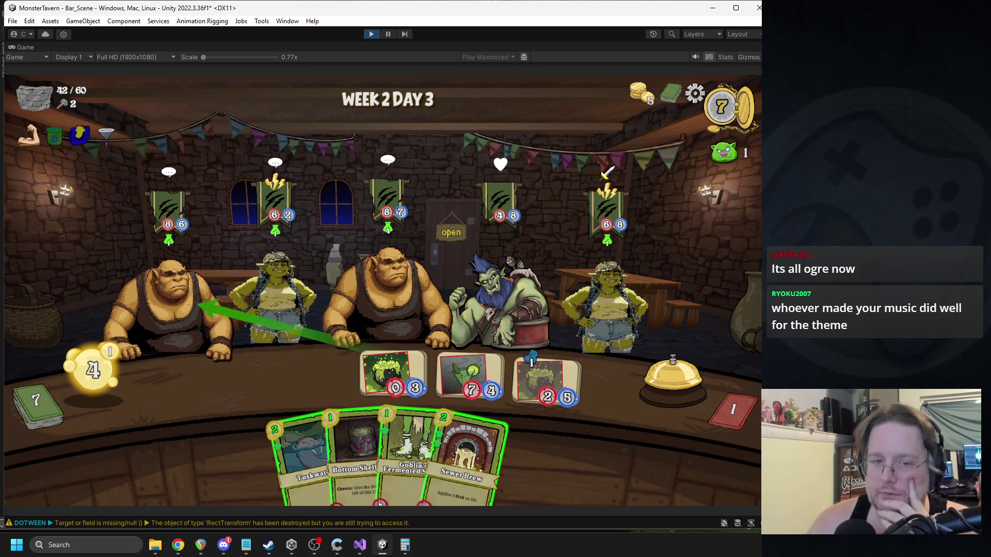
pyautogui.click(472, 454)
pyautogui.click(380, 449)
pyautogui.click(415, 405)
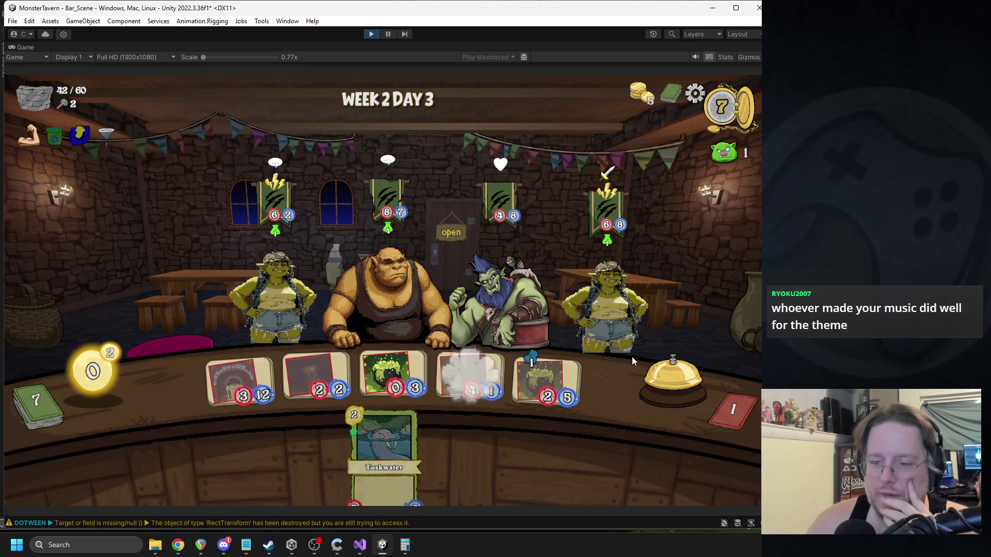
pyautogui.click(645, 383)
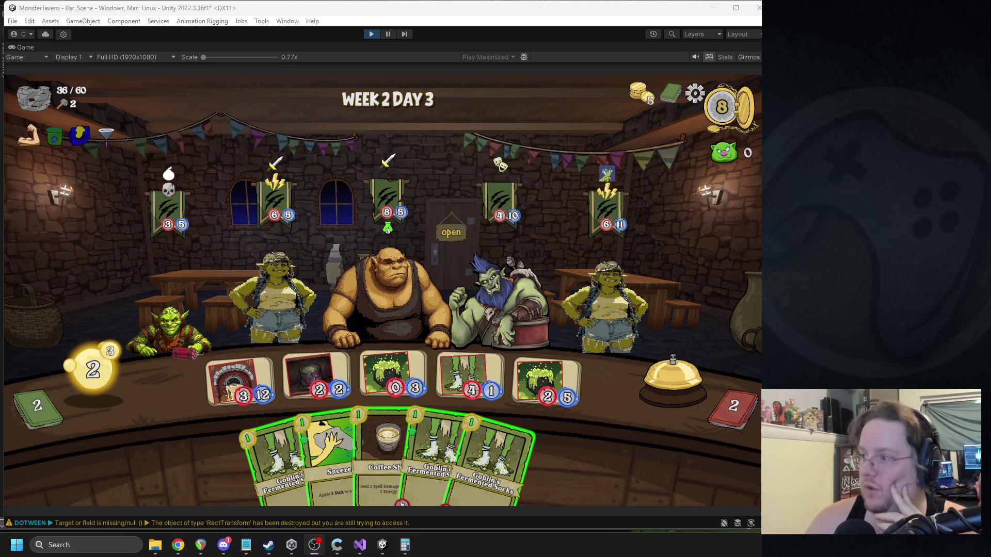
# Step: End another turn, aim a card at the right customer, and stop play mode
pyautogui.click(665, 388)
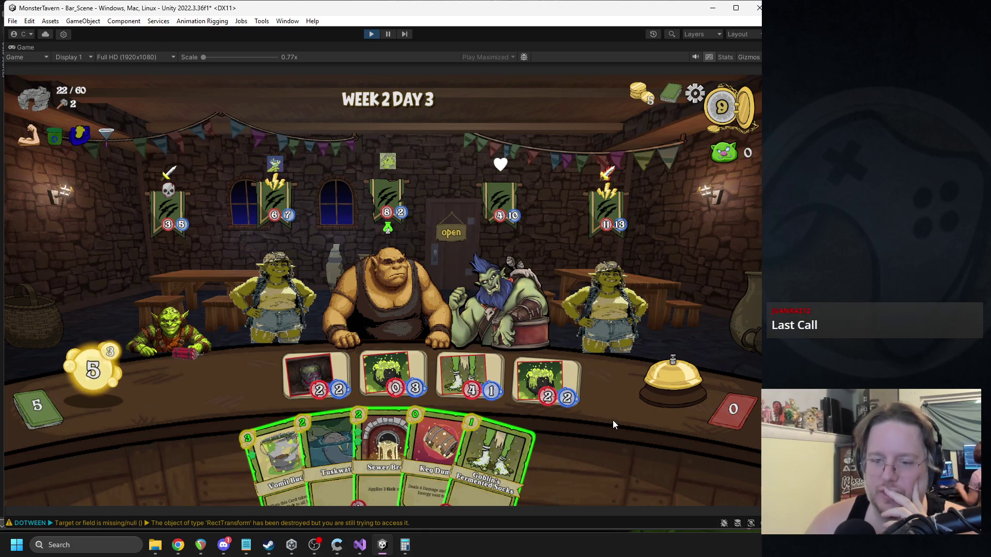
pyautogui.moveTo(341, 377)
pyautogui.mouseDown()
pyautogui.moveTo(583, 287)
pyautogui.moveTo(547, 299)
pyautogui.moveTo(585, 286)
pyautogui.moveTo(616, 305)
pyautogui.mouseUp()
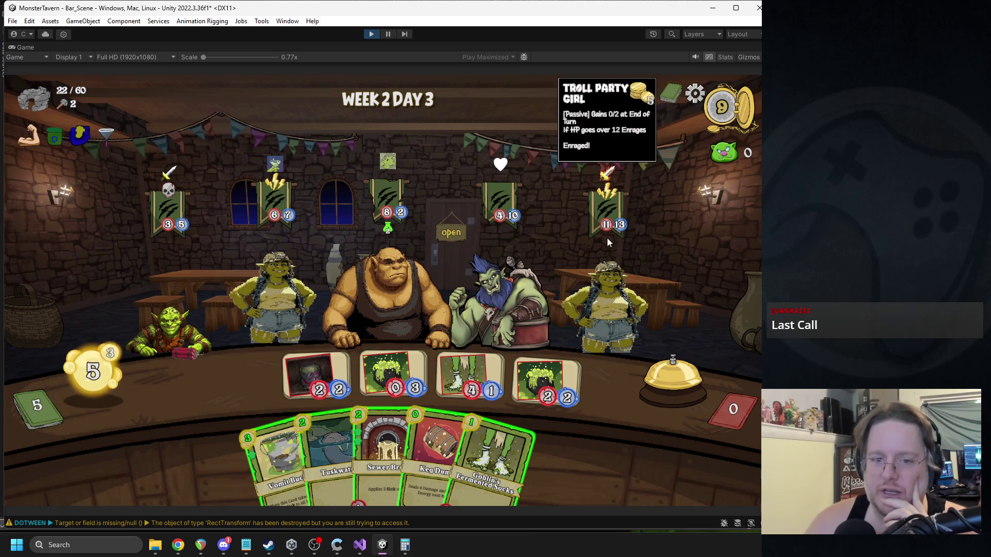
pyautogui.click(370, 35)
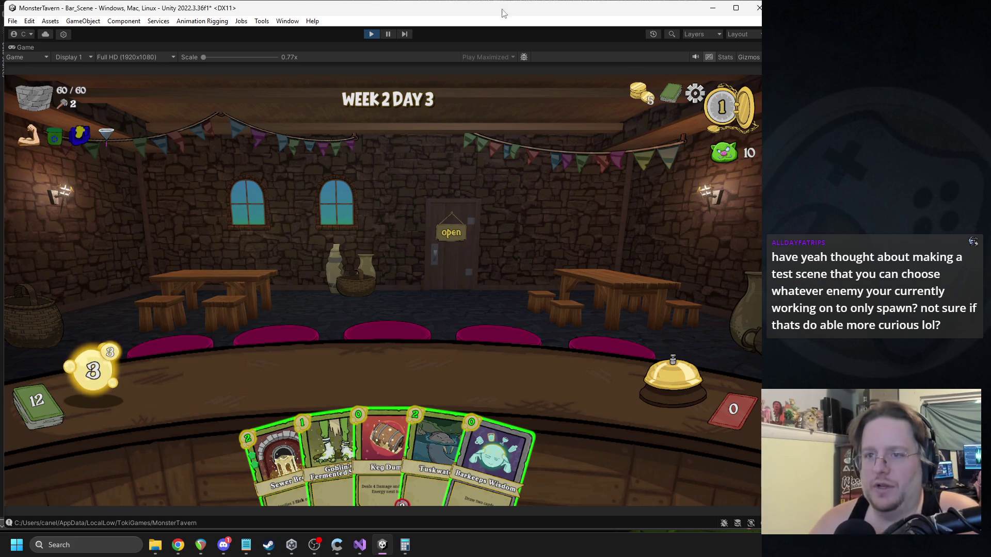
pyautogui.click(367, 34)
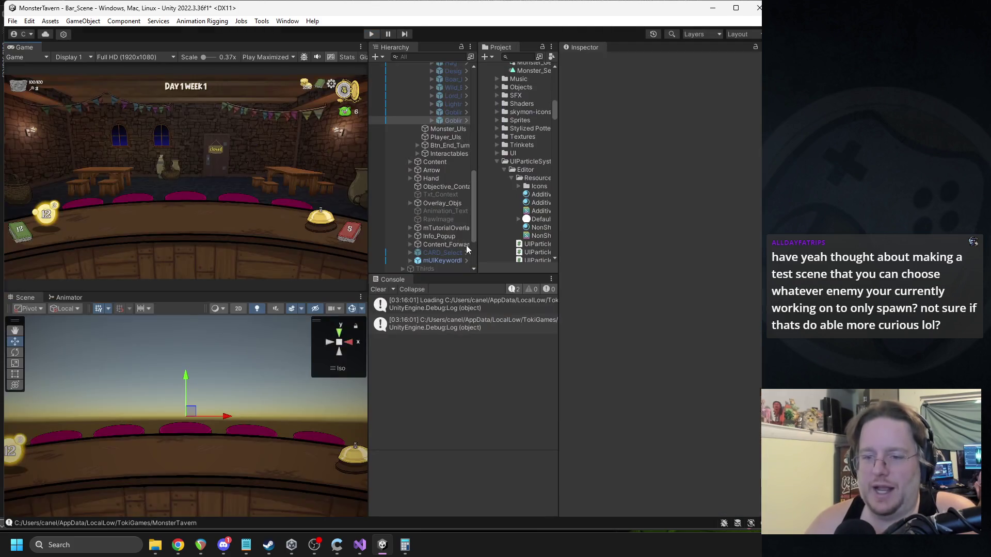
# Step: Collapse Monster_Field and open the Howling_Woof prefab for editing
pyautogui.scroll(10, 458, 171)
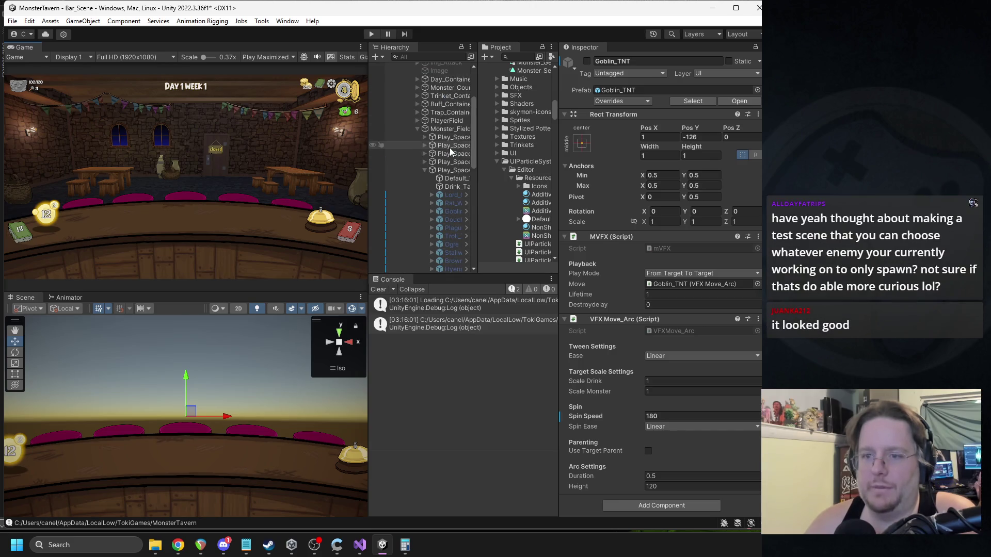
pyautogui.click(416, 129)
pyautogui.scroll(-5, 451, 190)
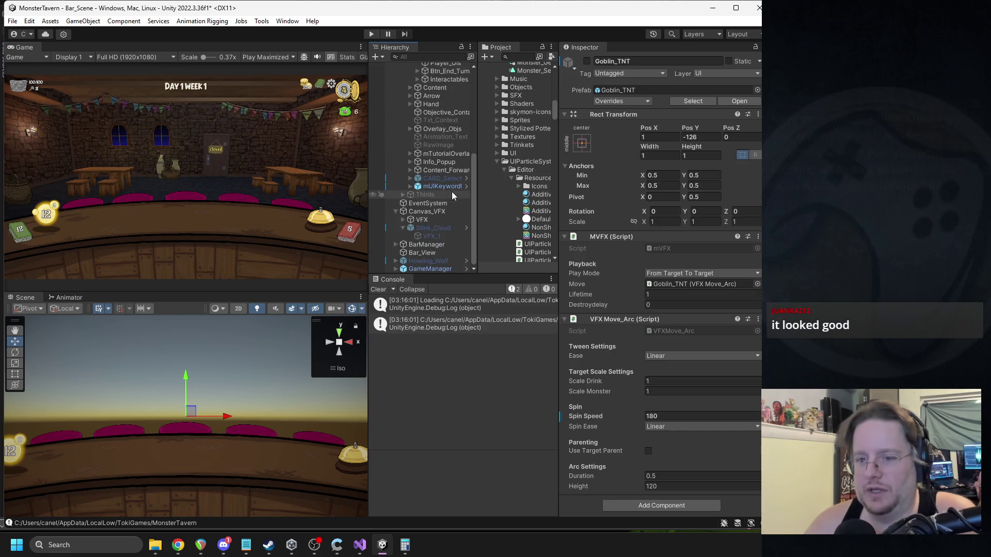
pyautogui.doubleClick(422, 262)
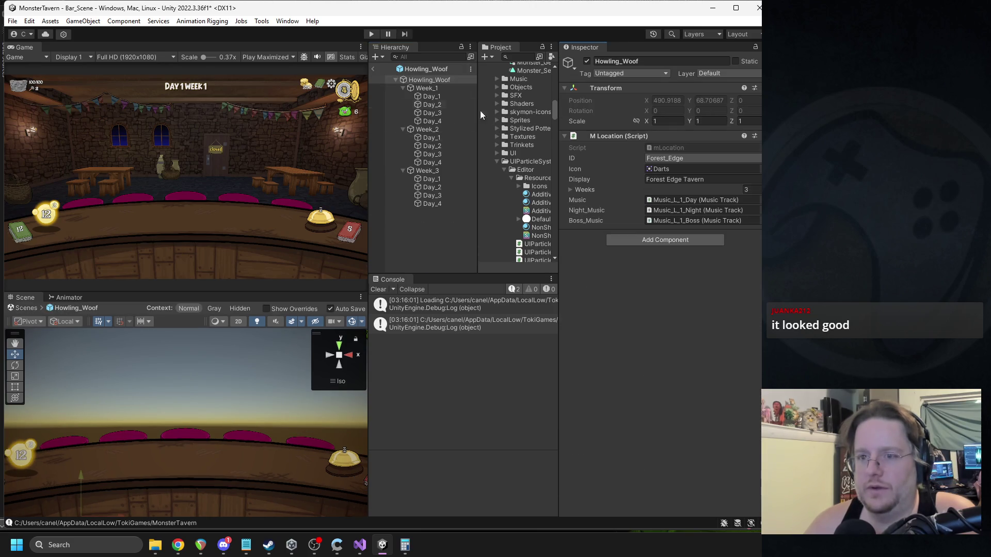
# Step: Set Day_3 (1)'s Monsters size to 1 with a single Goblin_Sapper entry
pyautogui.click(433, 153)
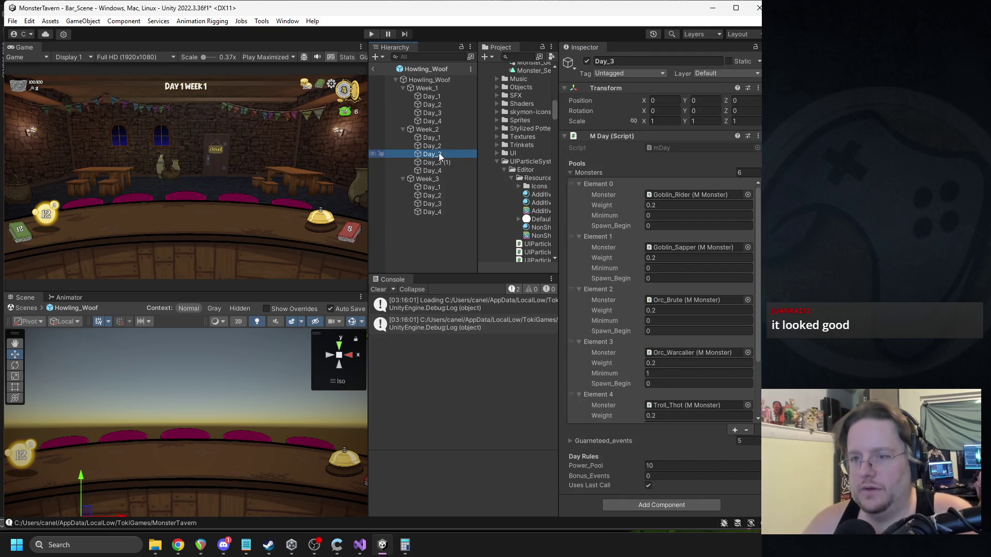
pyautogui.click(437, 163)
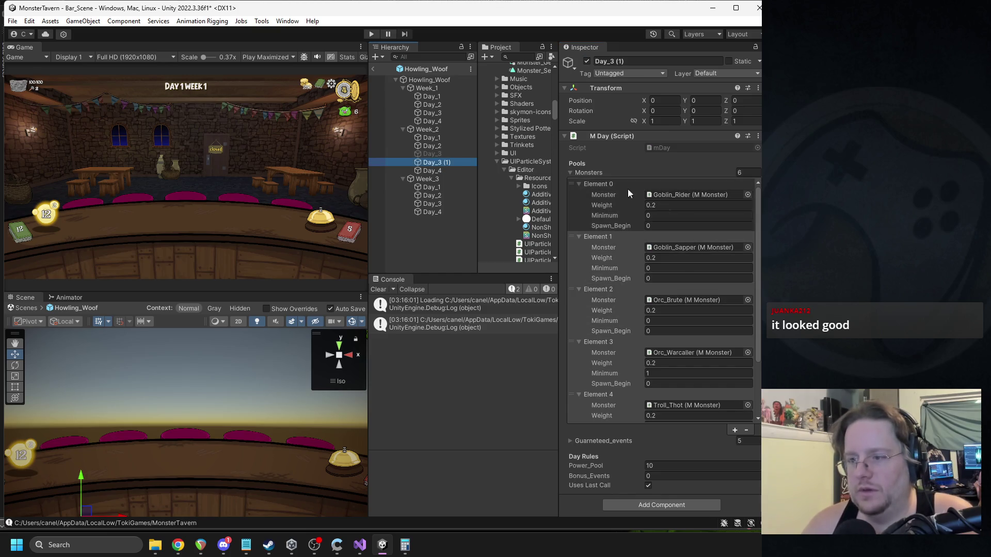
pyautogui.write('1')
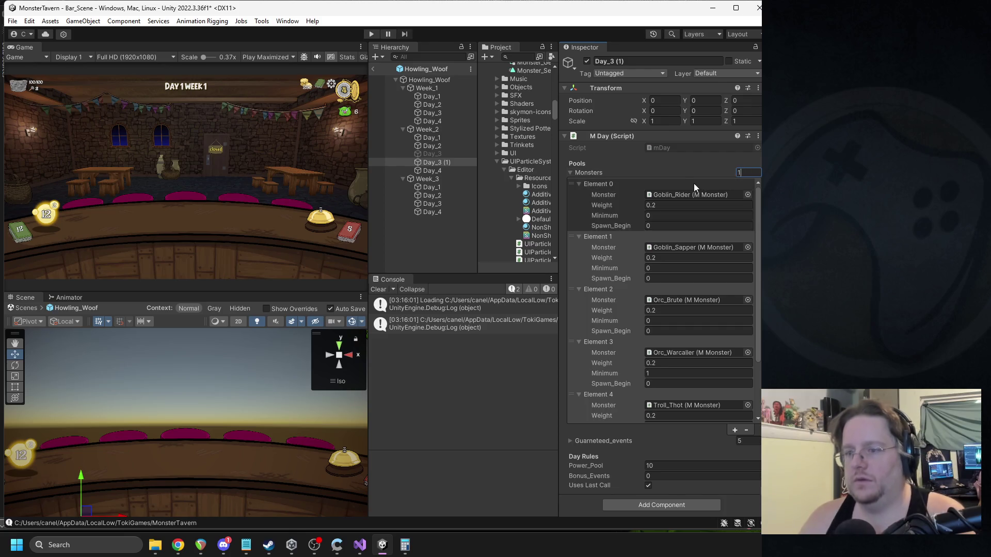
pyautogui.press('Return')
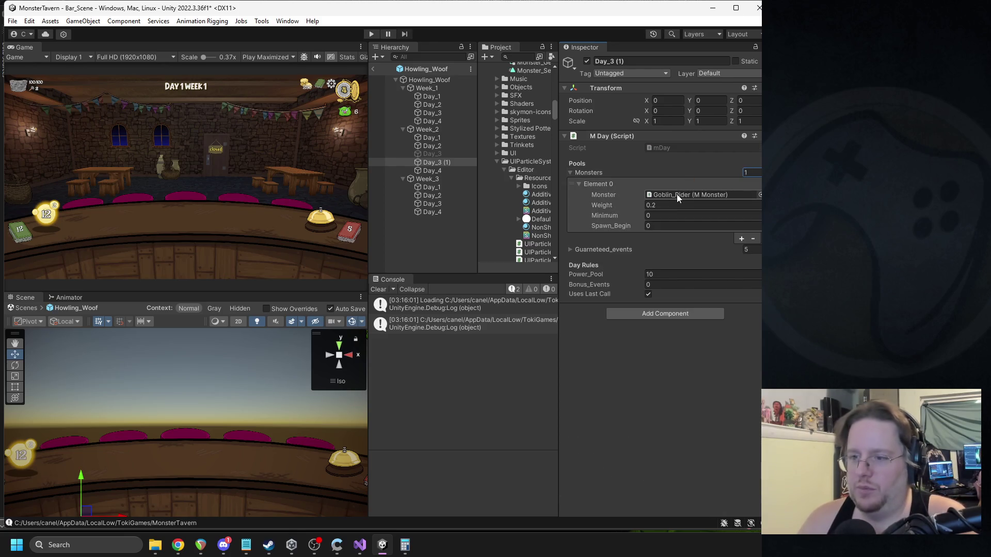
pyautogui.click(676, 194)
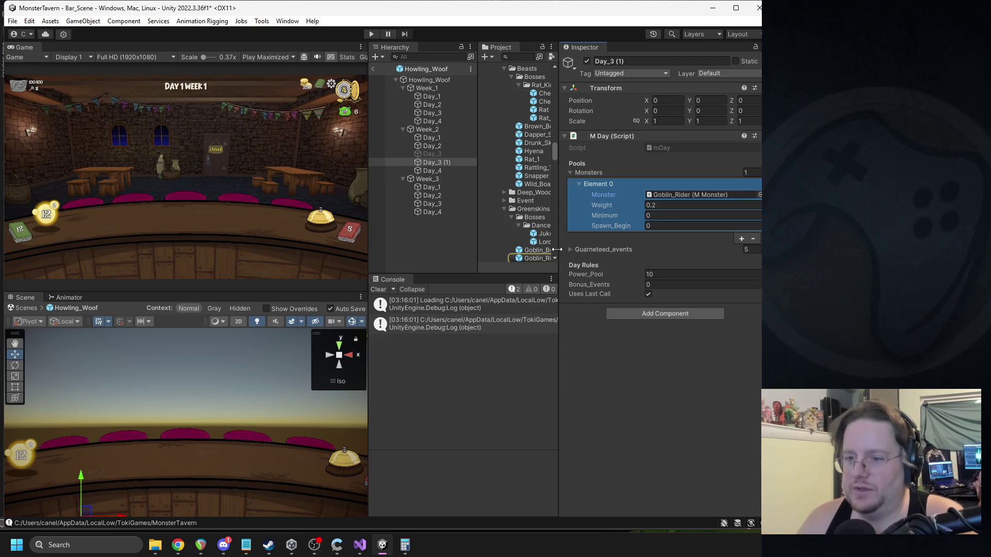
pyautogui.moveTo(557, 249); pyautogui.dragTo(603, 249)
pyautogui.scroll(-3, 577, 247)
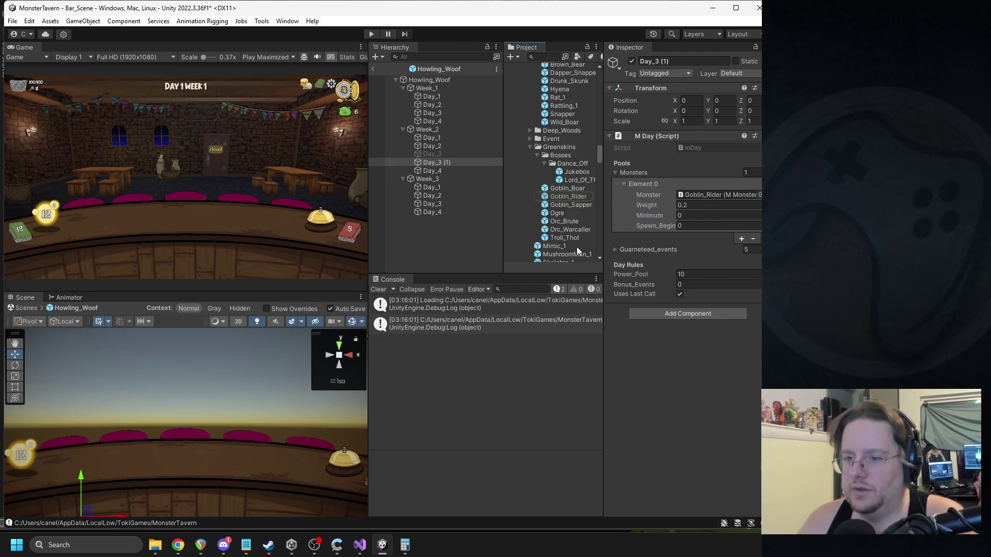
pyautogui.click(717, 194)
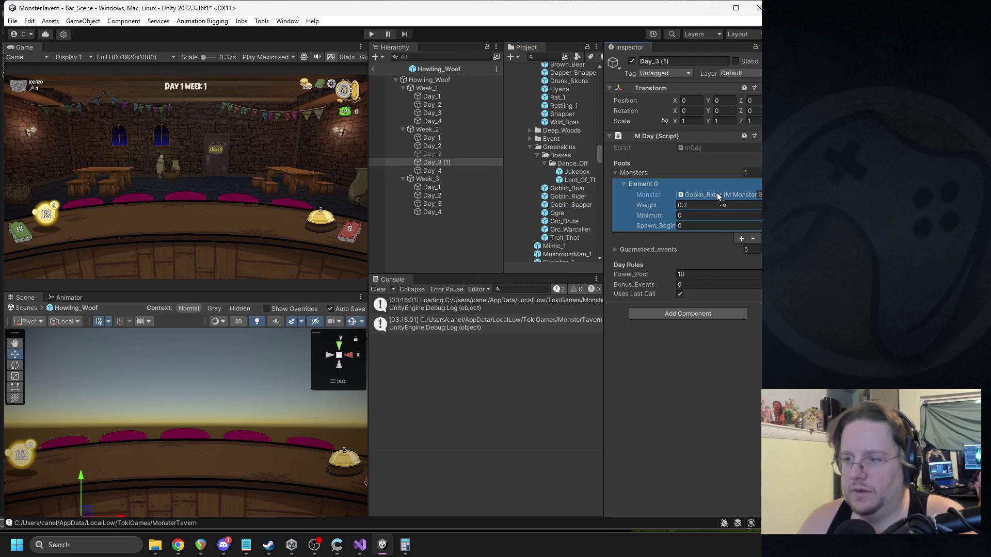
pyautogui.click(686, 215)
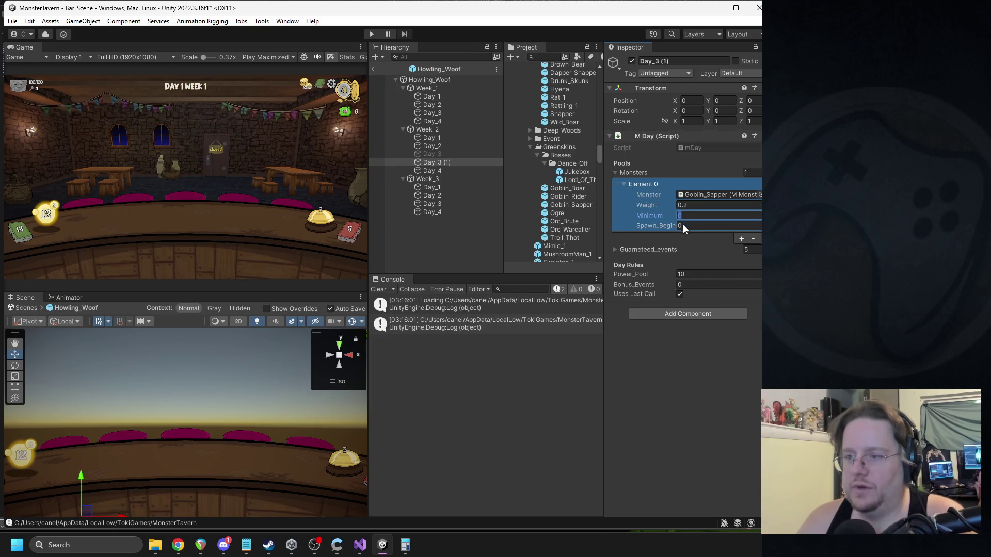
# Step: Assign Day_3 (1) as Week_2's Days Element 2, exit the prefab, and start play
pyautogui.click(435, 88)
pyautogui.moveTo(435, 162)
pyautogui.mouseDown()
pyautogui.moveTo(606, 193)
pyautogui.moveTo(646, 177)
pyautogui.moveTo(628, 199)
pyautogui.mouseUp()
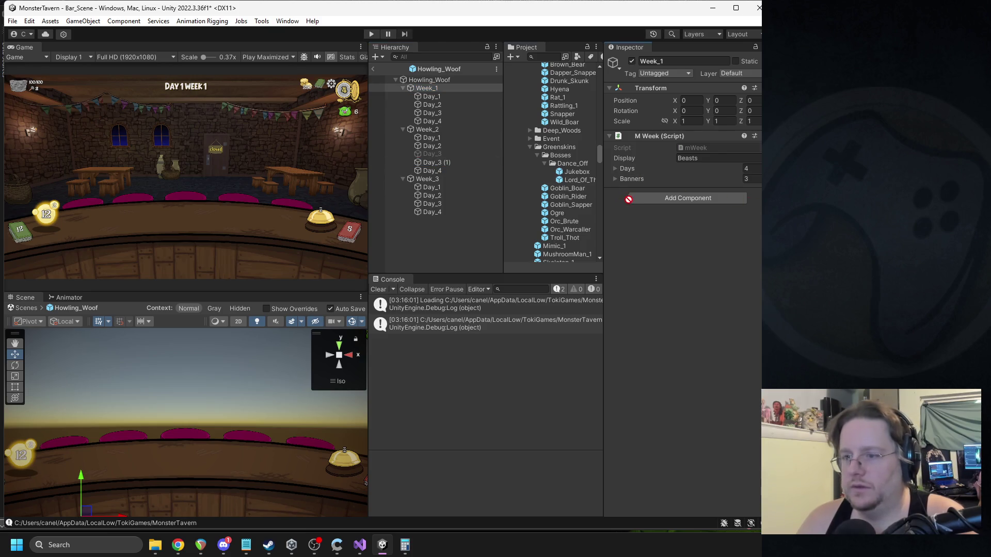
pyautogui.click(614, 169)
pyautogui.click(702, 202)
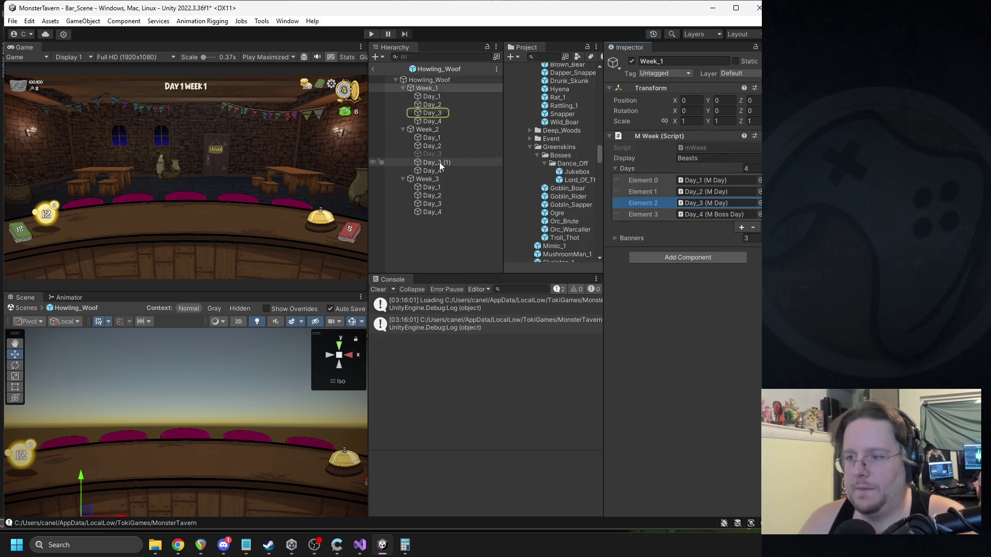
pyautogui.click(424, 130)
pyautogui.moveTo(439, 162)
pyautogui.mouseDown()
pyautogui.moveTo(748, 227)
pyautogui.moveTo(717, 203)
pyautogui.mouseUp()
pyautogui.click(376, 68)
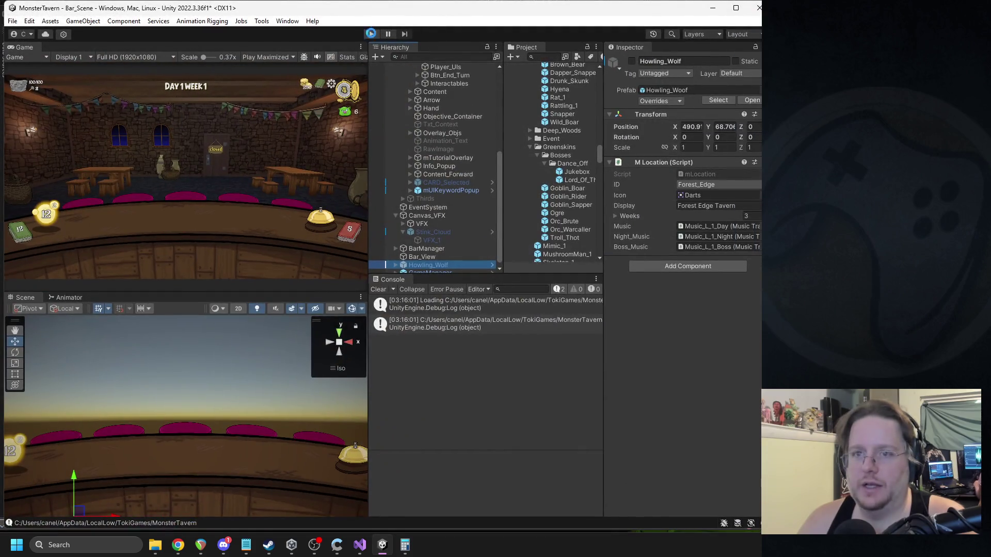
pyautogui.click(371, 34)
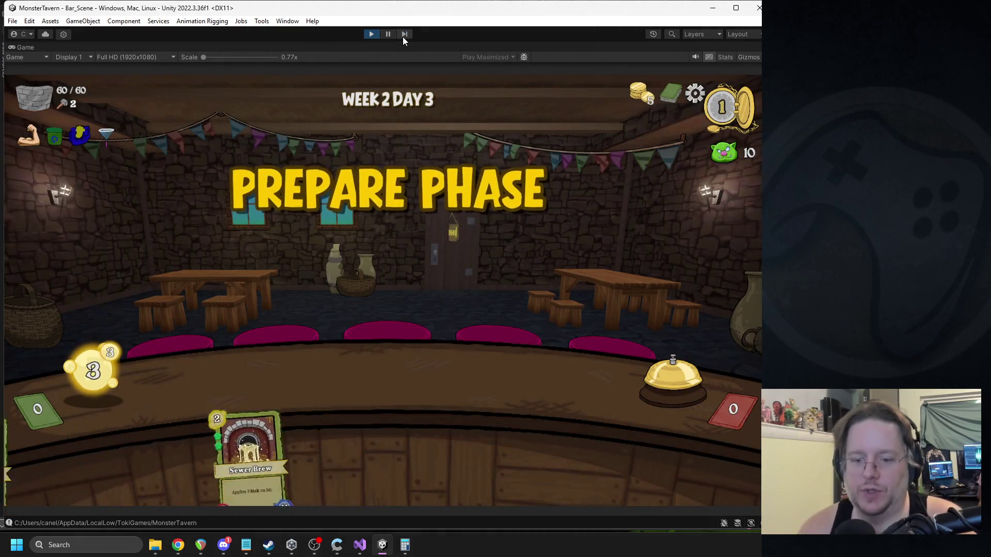
# Step: Play Fermented Socks, Bottom Shelf Buzz and Druid's Whim over two turns, then stop play
pyautogui.moveTo(302, 385)
pyautogui.mouseDown()
pyautogui.moveTo(197, 365)
pyautogui.moveTo(211, 367)
pyautogui.mouseUp()
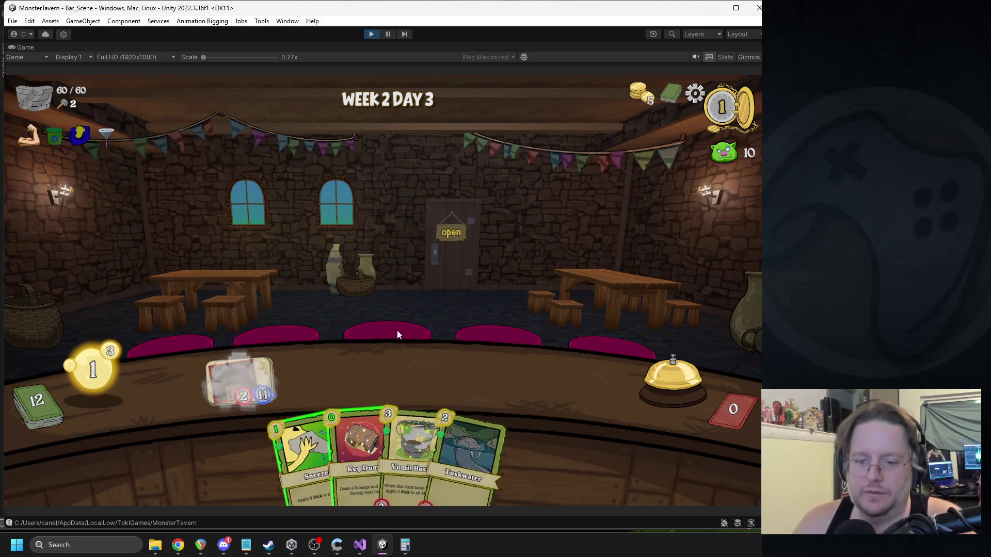
pyautogui.click(660, 386)
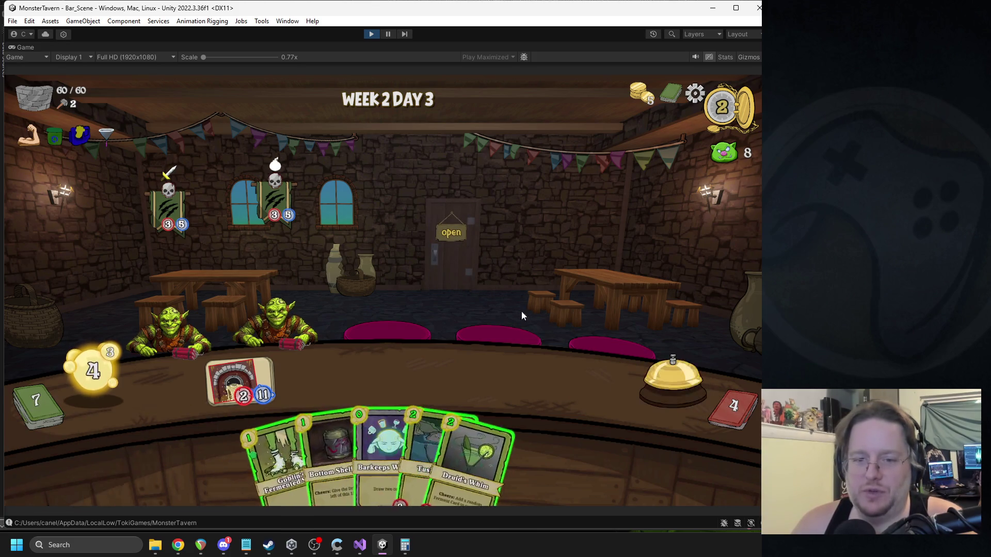
pyautogui.moveTo(289, 428)
pyautogui.mouseDown()
pyautogui.moveTo(316, 376)
pyautogui.moveTo(403, 369)
pyautogui.mouseUp()
pyautogui.moveTo(463, 428)
pyautogui.mouseDown()
pyautogui.moveTo(433, 432)
pyautogui.moveTo(471, 378)
pyautogui.mouseUp()
pyautogui.moveTo(465, 454); pyautogui.dragTo(454, 407)
pyautogui.click(661, 370)
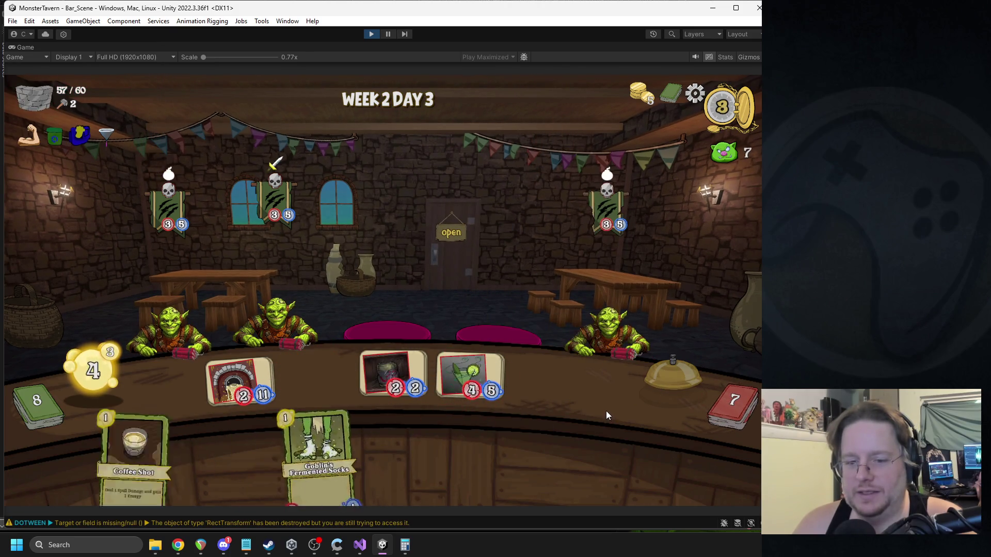
pyautogui.click(371, 34)
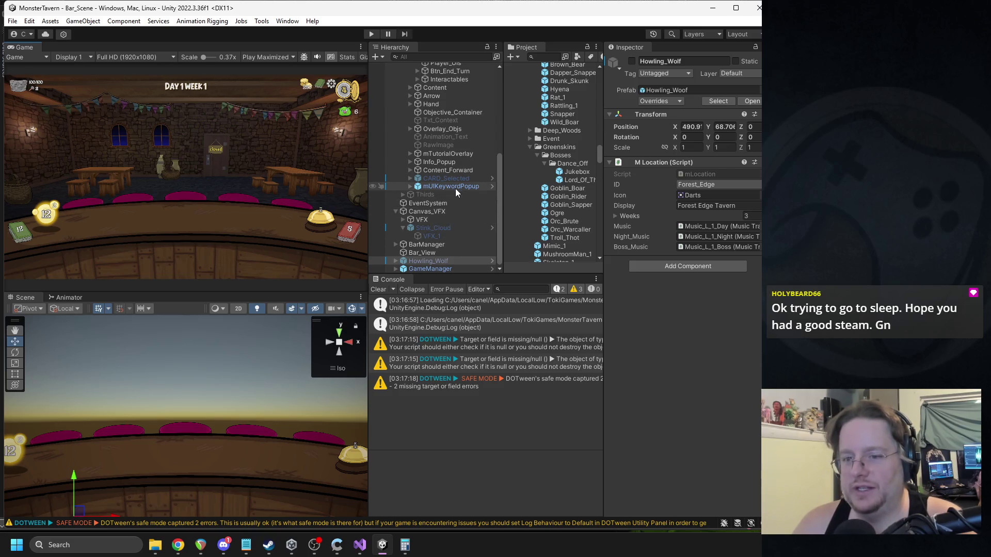
# Step: Collapse Stink_Cloud and Canvas_VFX in the Hierarchy and reopen the UI group under Canvas
pyautogui.scroll(7, 444, 221)
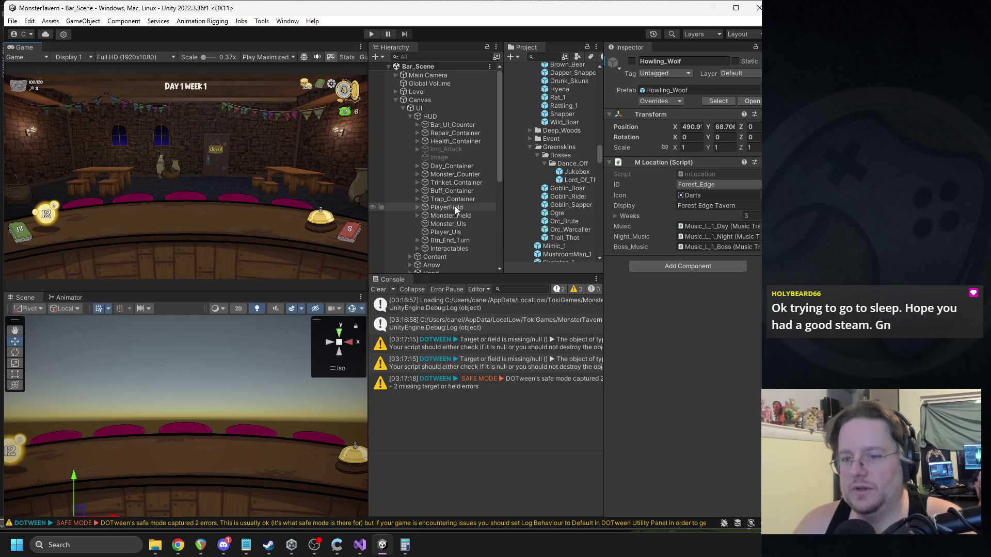
pyautogui.click(403, 108)
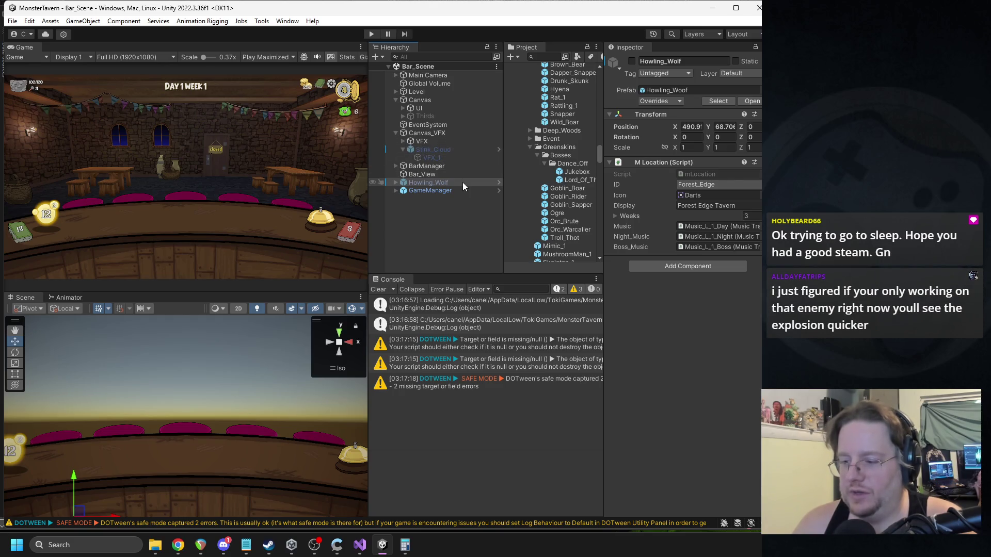
pyautogui.click(402, 149)
pyautogui.click(403, 141)
pyautogui.click(395, 133)
pyautogui.click(402, 108)
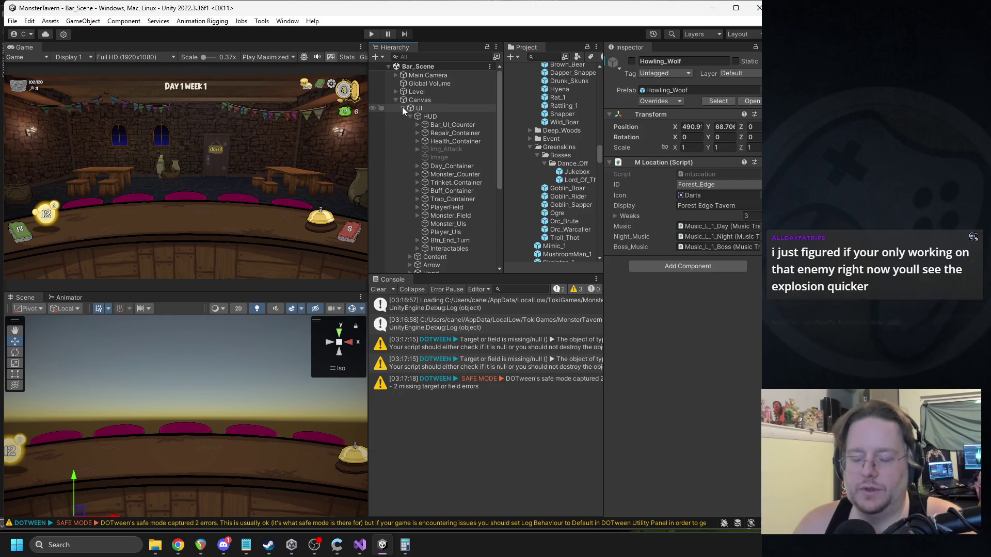
pyautogui.click(403, 107)
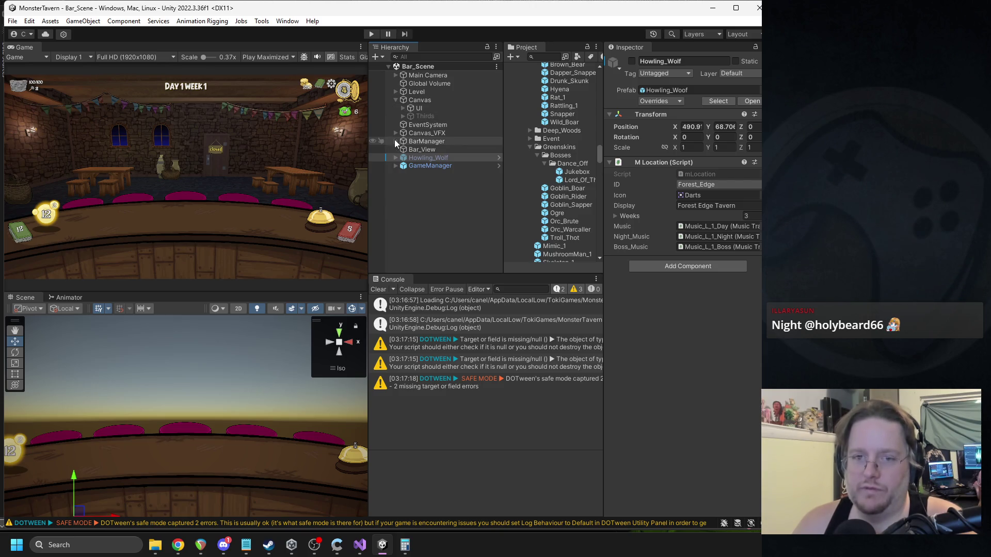
pyautogui.click(402, 108)
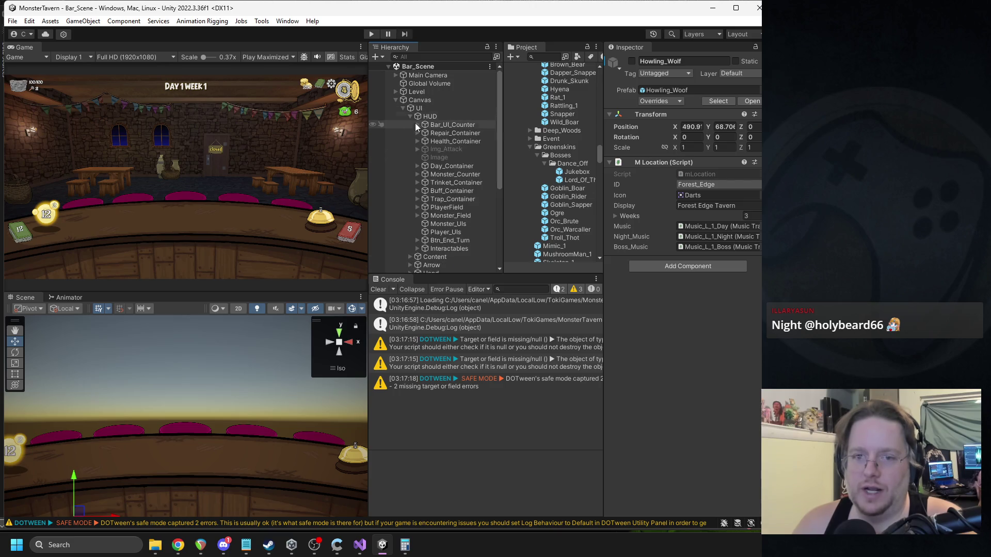
# Step: Expand HUD and Monster_Field, select Goblin_TNT, and tick its active checkbox
pyautogui.scroll(-3, 438, 224)
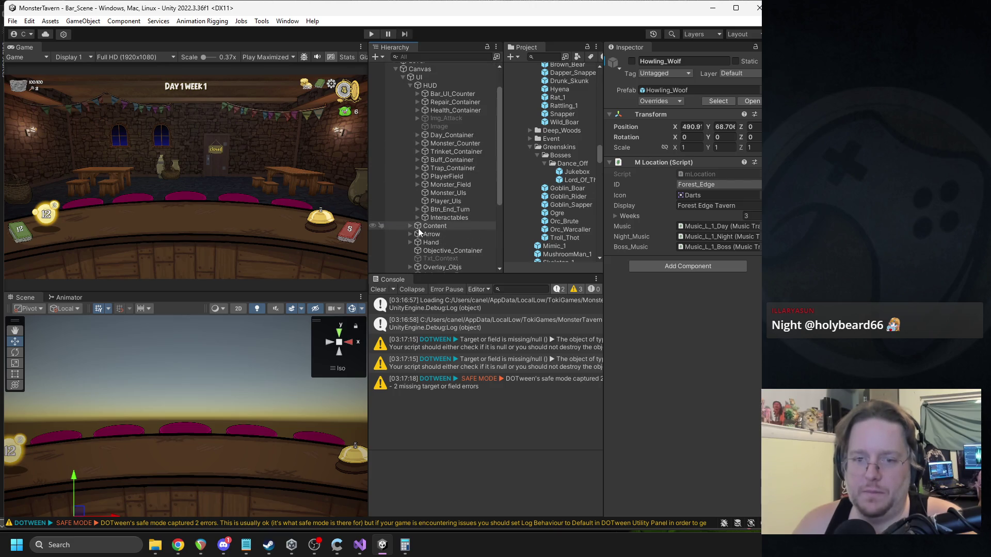
pyautogui.click(410, 86)
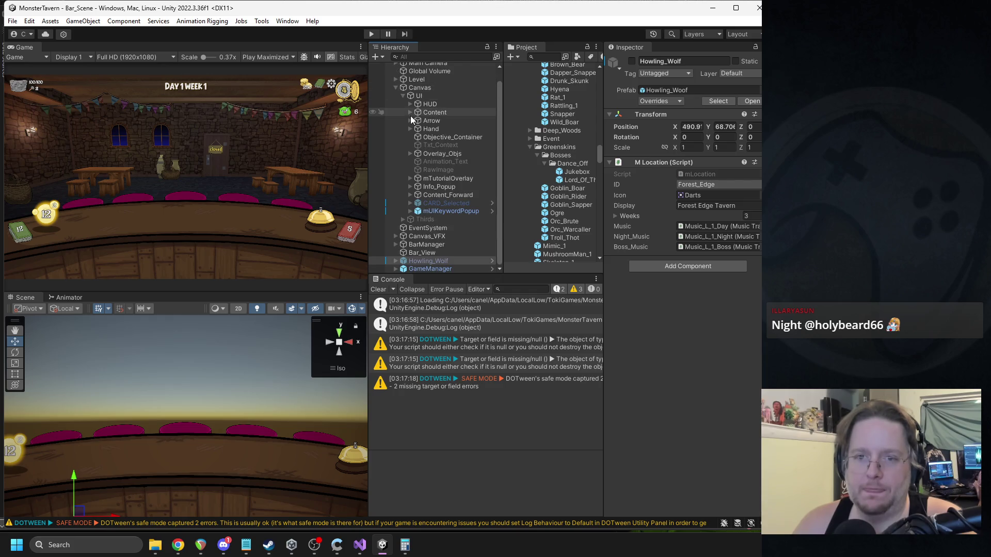
pyautogui.click(410, 104)
pyautogui.scroll(-3, 433, 199)
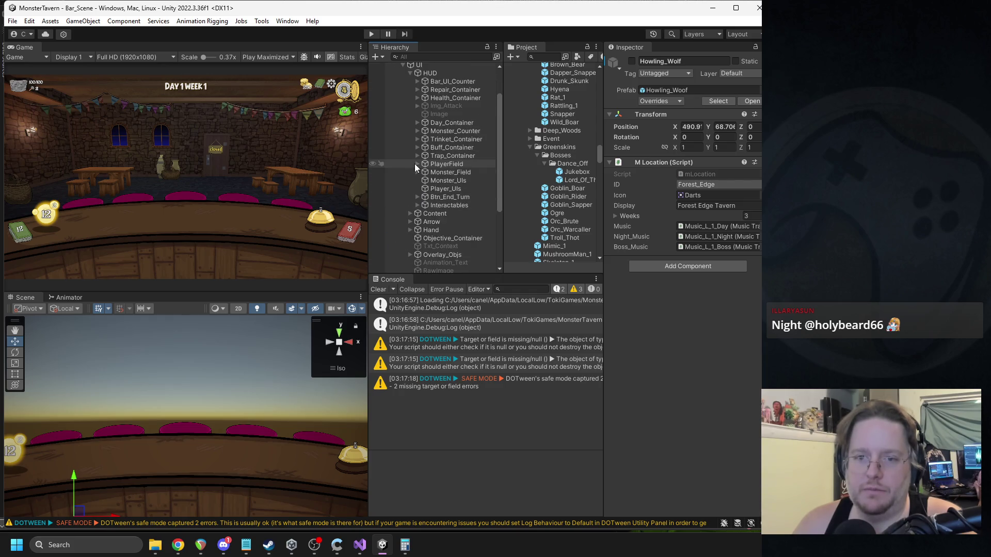
pyautogui.click(416, 172)
pyautogui.scroll(-5, 454, 212)
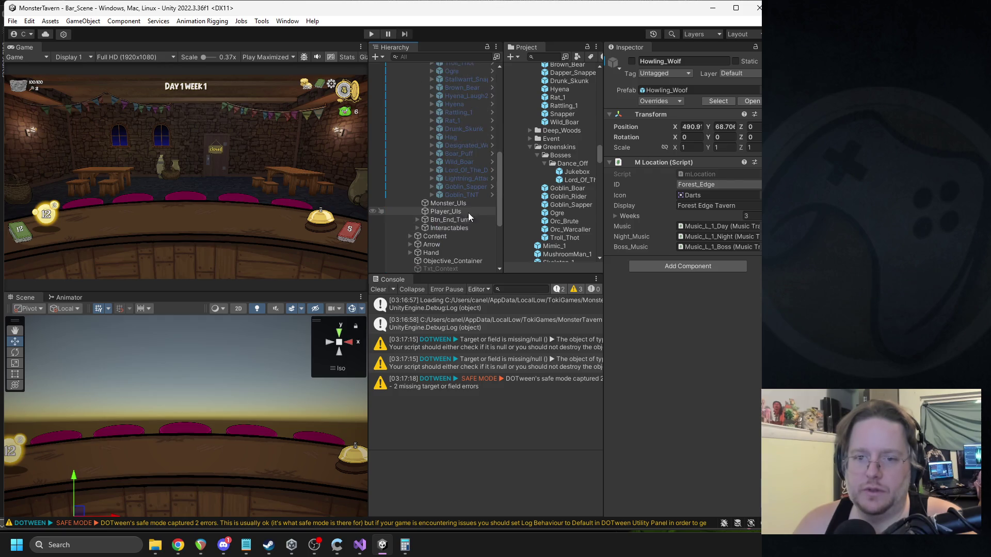
pyautogui.click(467, 195)
pyautogui.click(632, 60)
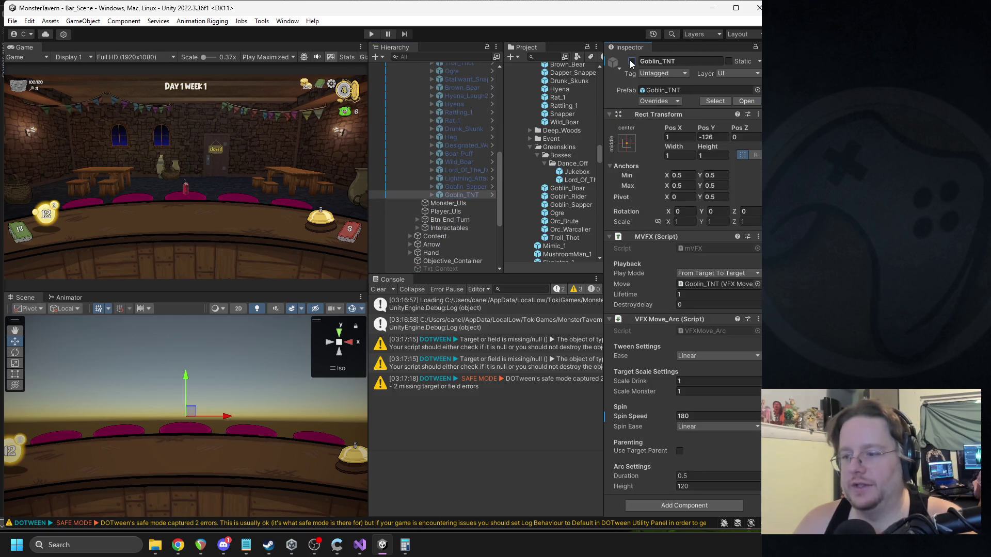
# Step: Set Goblin_TNT's VFX Move_Arc Spin Speed to 60, deactivate it, and enter play mode
pyautogui.click(694, 415)
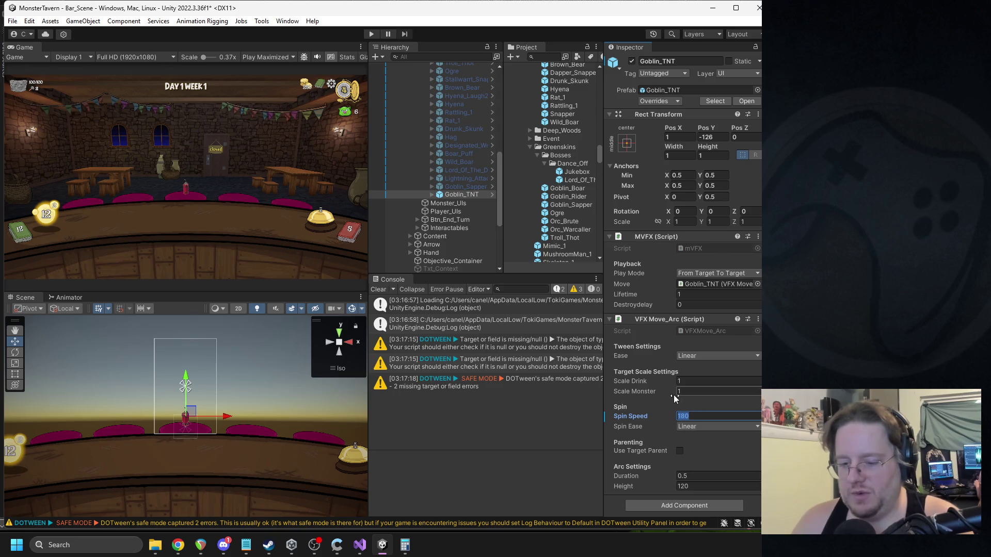
pyautogui.write('60')
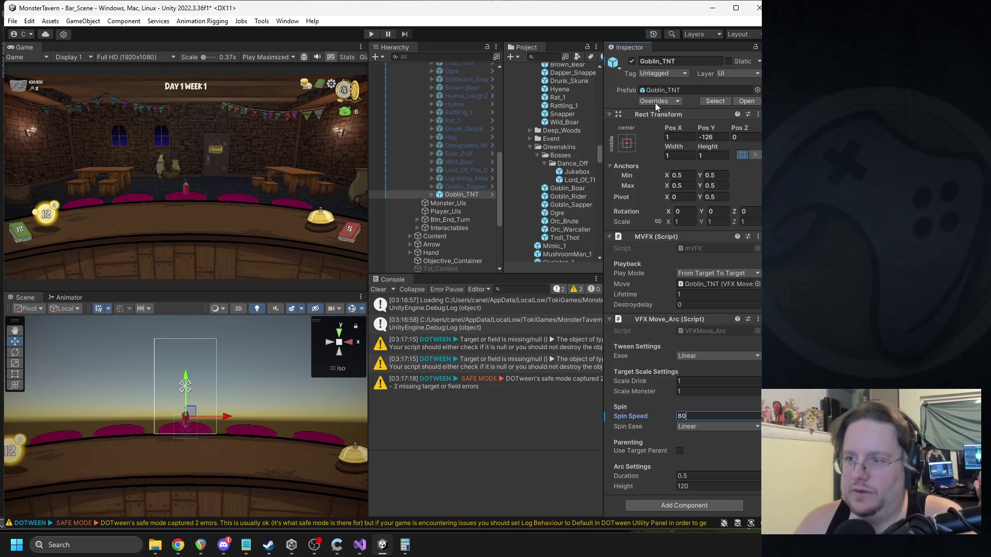
pyautogui.click(658, 177)
pyautogui.click(631, 61)
pyautogui.click(375, 36)
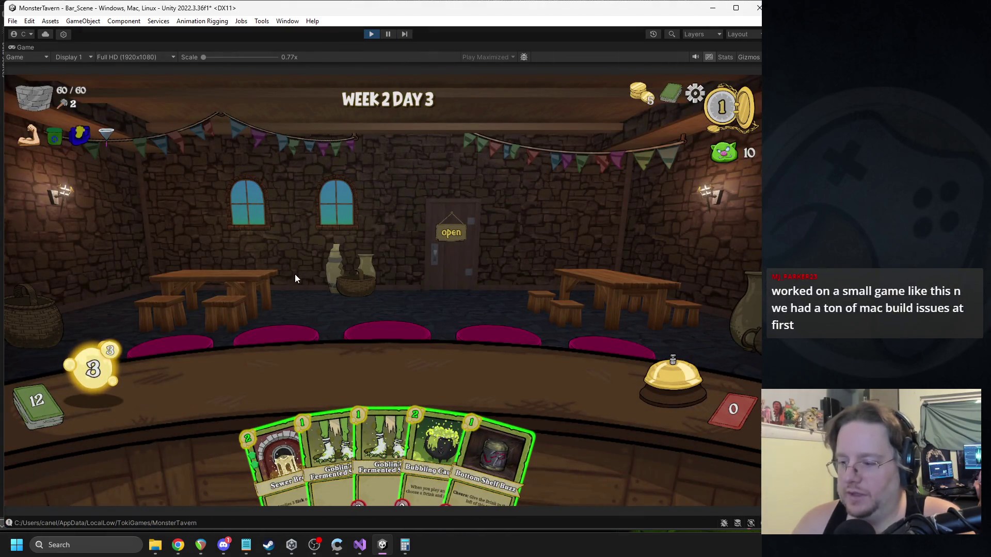
# Step: Play Sewer Brew and Goblin's Fermented cards onto the bar across three turns
pyautogui.moveTo(287, 407); pyautogui.dragTo(242, 389)
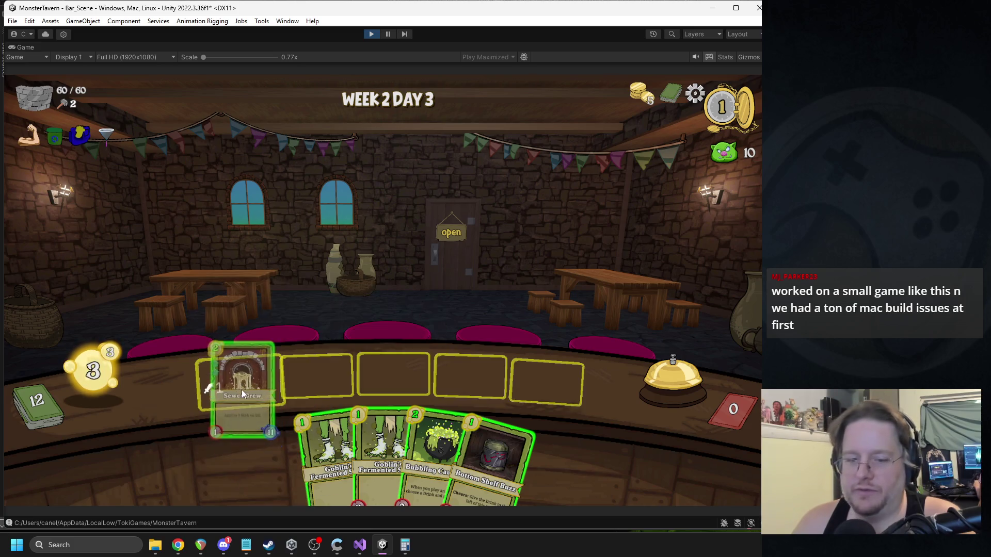
pyautogui.moveTo(305, 454); pyautogui.dragTo(317, 380)
pyautogui.click(651, 364)
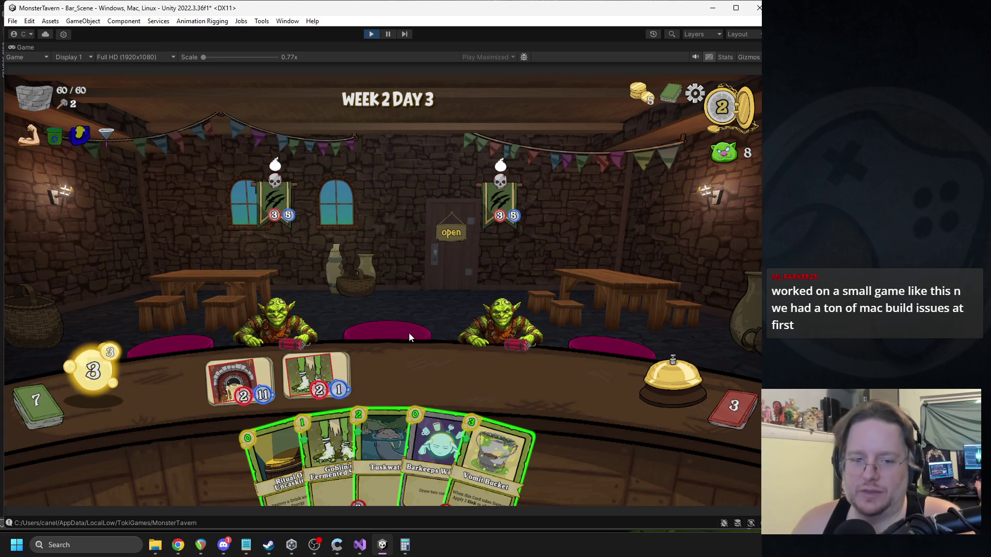
pyautogui.moveTo(329, 452)
pyautogui.mouseDown()
pyautogui.moveTo(356, 371)
pyautogui.moveTo(462, 379)
pyautogui.moveTo(482, 362)
pyautogui.mouseUp()
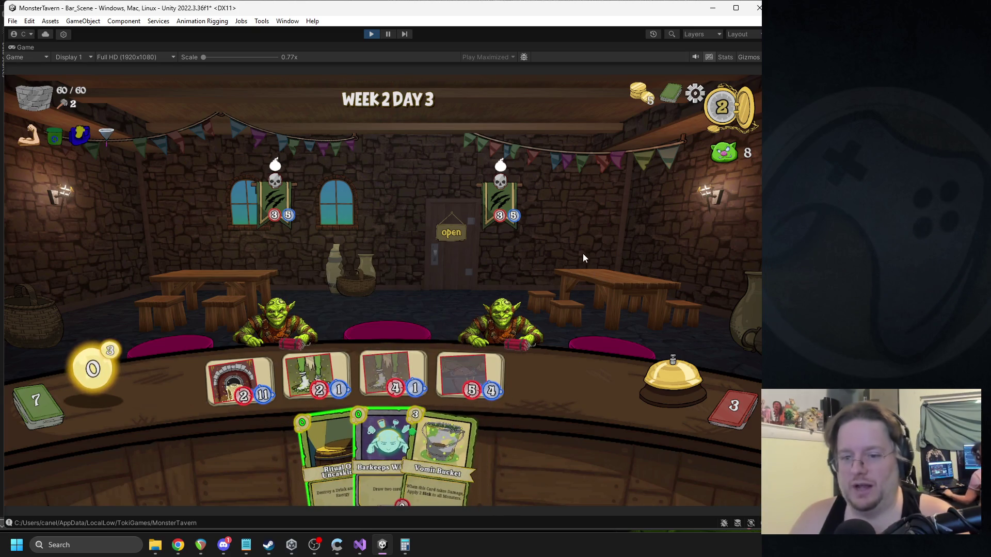
pyautogui.moveTo(500, 228)
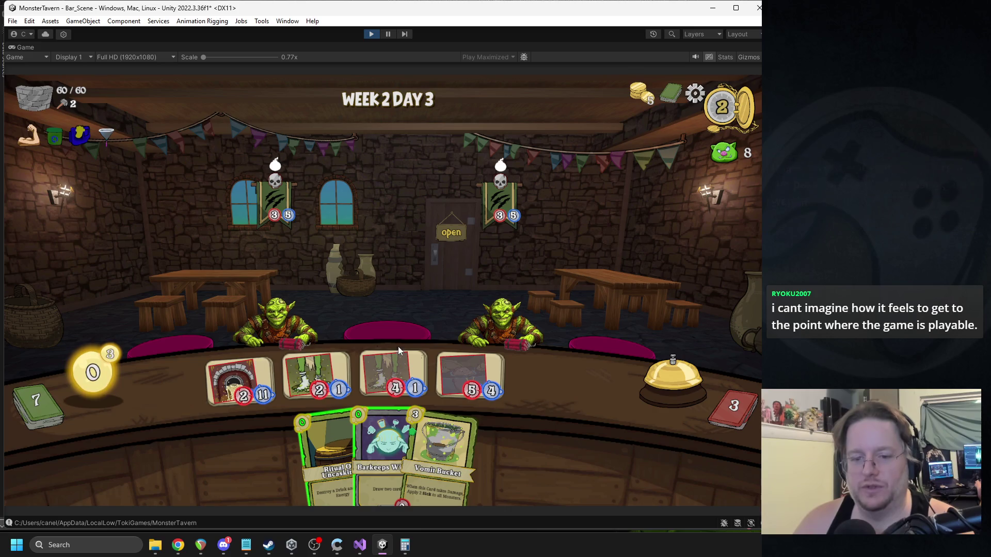
pyautogui.click(645, 370)
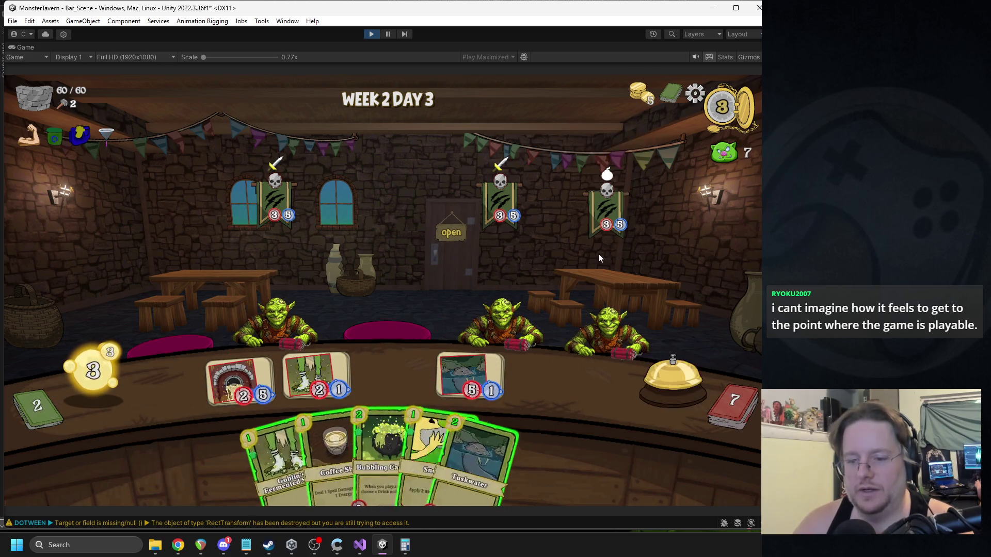
pyautogui.click(664, 395)
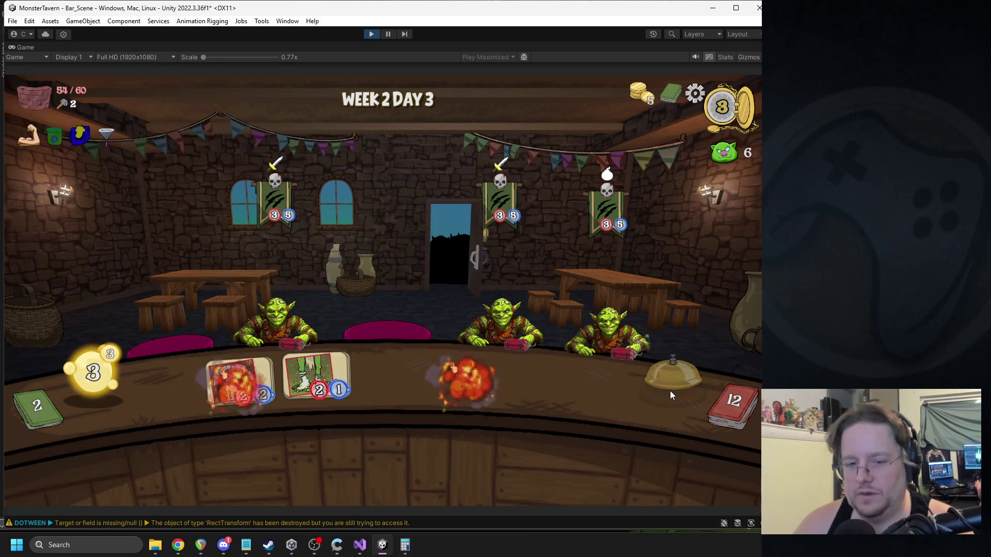
# Step: Stop the game and open the VFX Move_Arc script with Edit Script
pyautogui.click(371, 34)
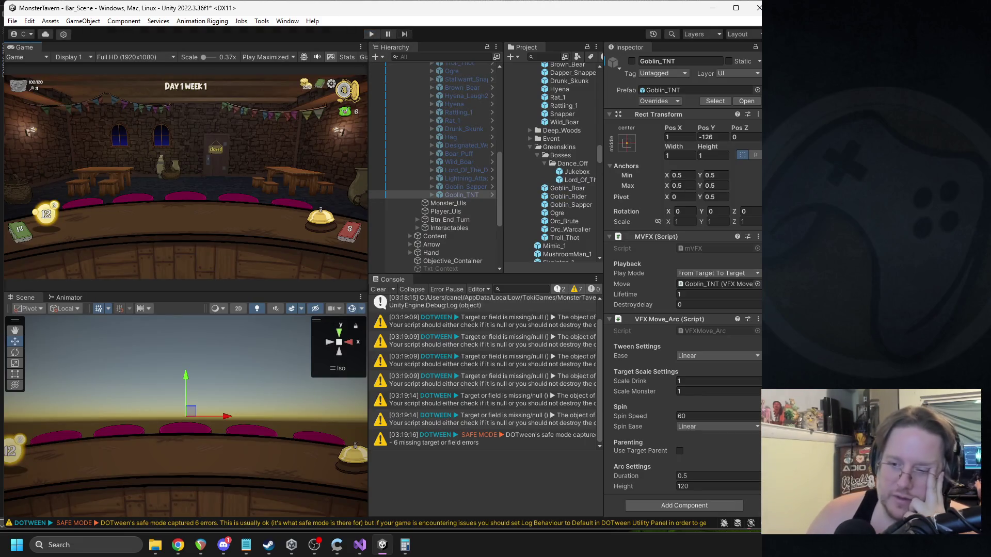
pyautogui.rightClick(666, 319)
pyautogui.click(686, 442)
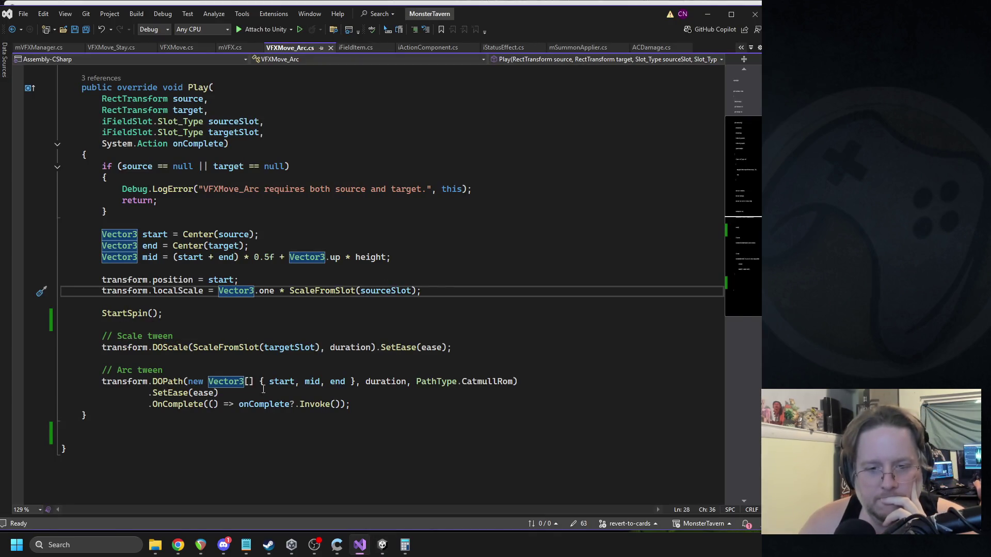
pyautogui.click(167, 371)
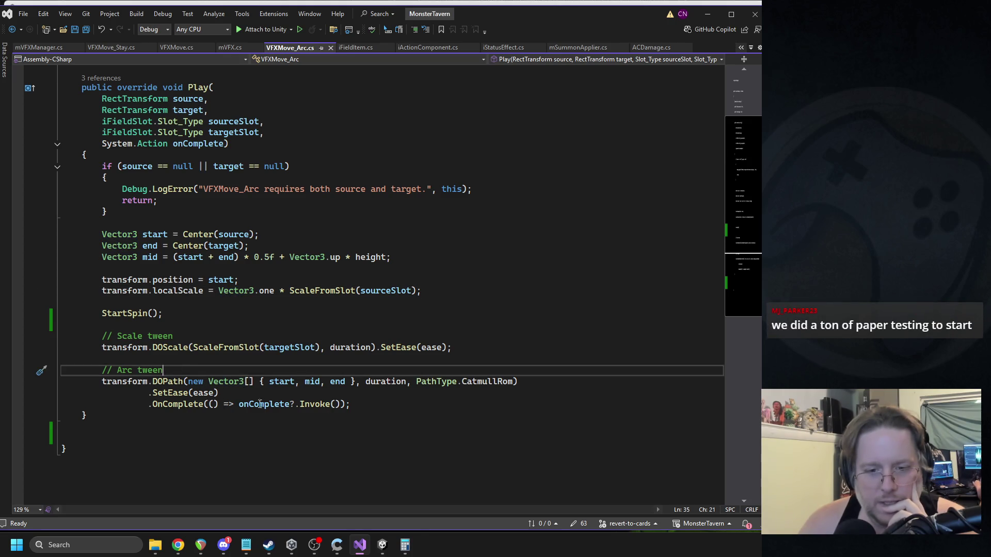
pyautogui.click(235, 404)
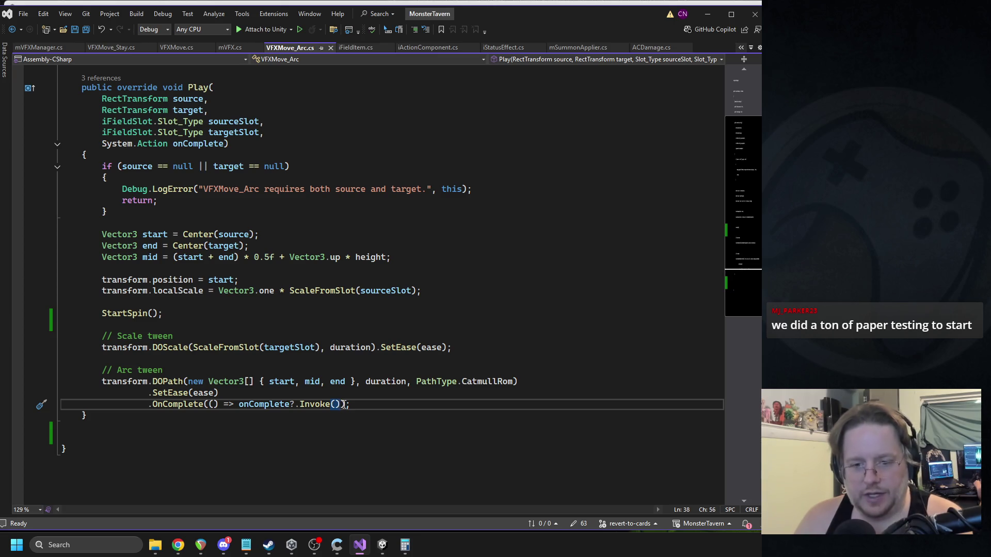
pyautogui.press('Return')
pyautogui.press('Return')
pyautogui.press('Return')
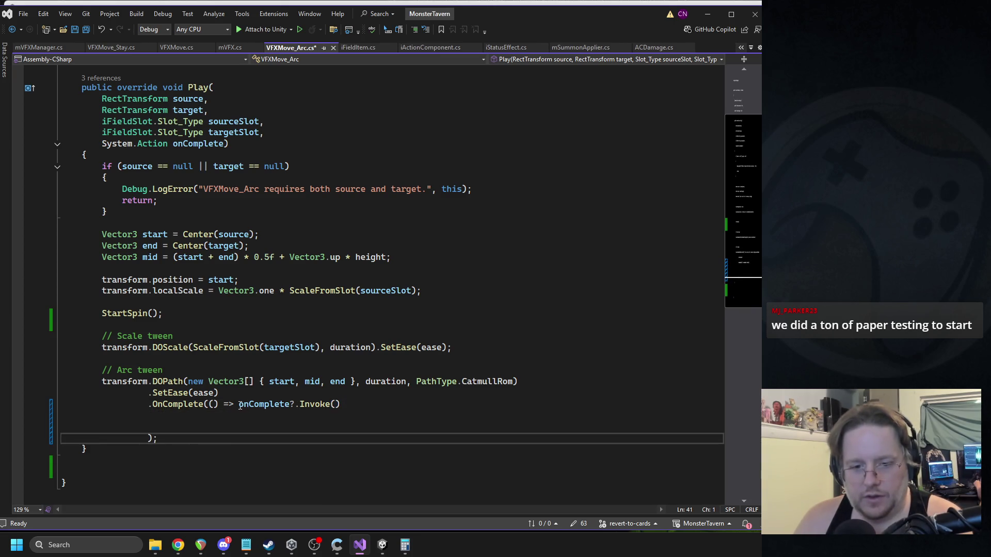
pyautogui.click(239, 404)
pyautogui.press('Return')
pyautogui.press('Return')
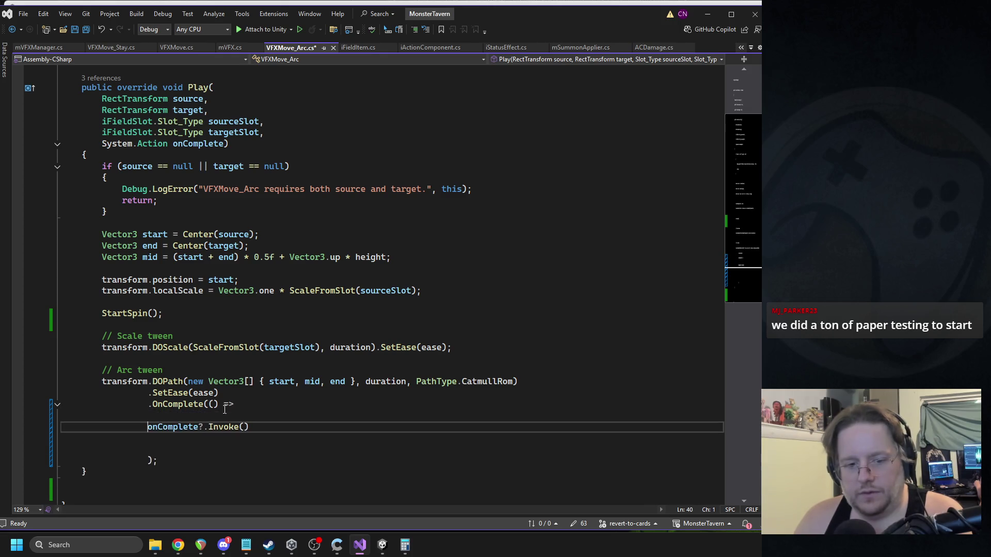
pyautogui.press('Down')
pyautogui.press('Down')
pyautogui.press('BackSpace')
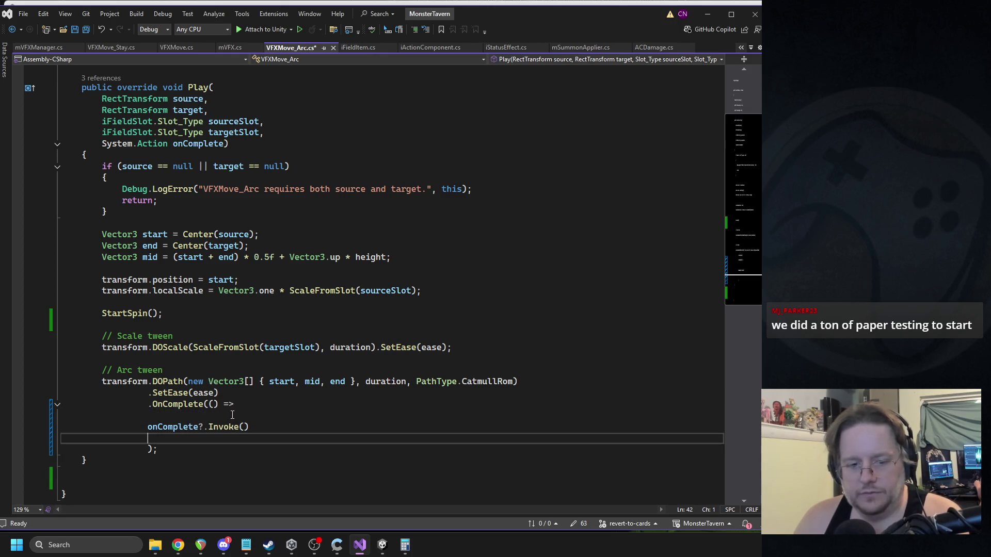
pyautogui.press('BackSpace')
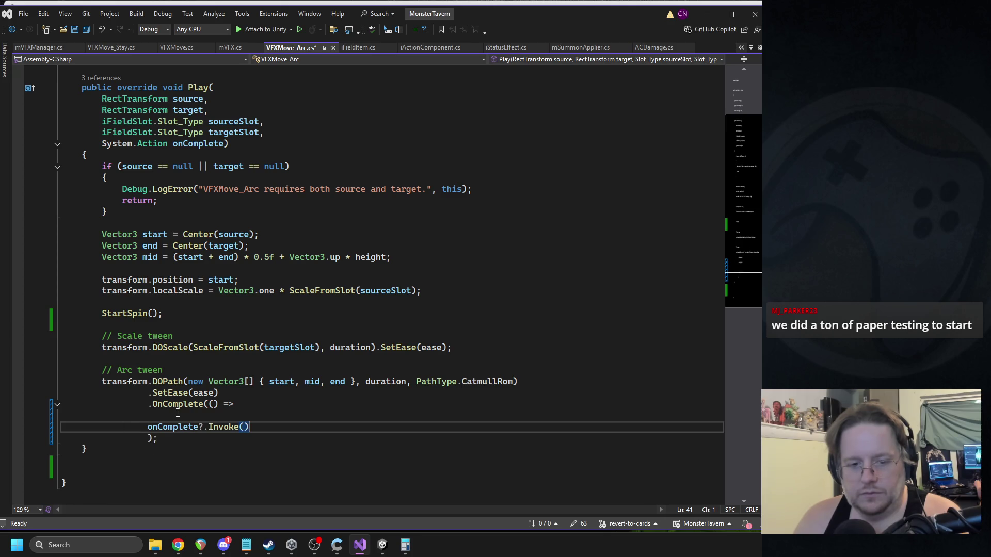
pyautogui.click(148, 428)
pyautogui.press('Tab')
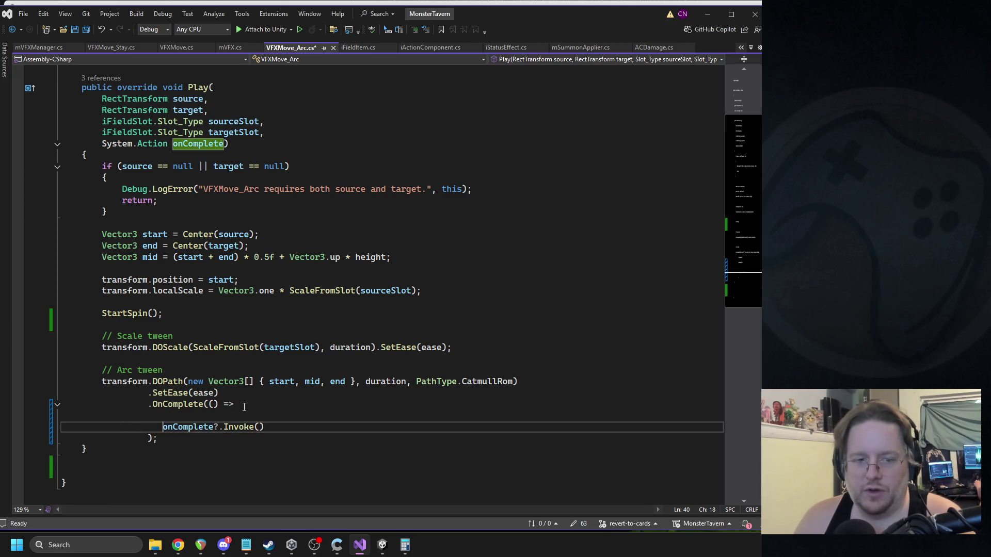
pyautogui.doubleClick(189, 426)
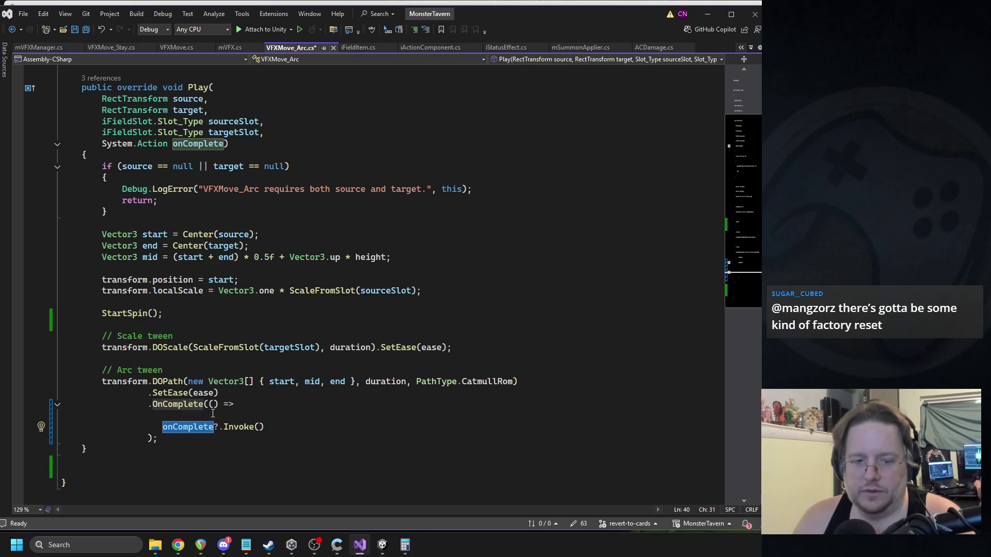
pyautogui.click(247, 411)
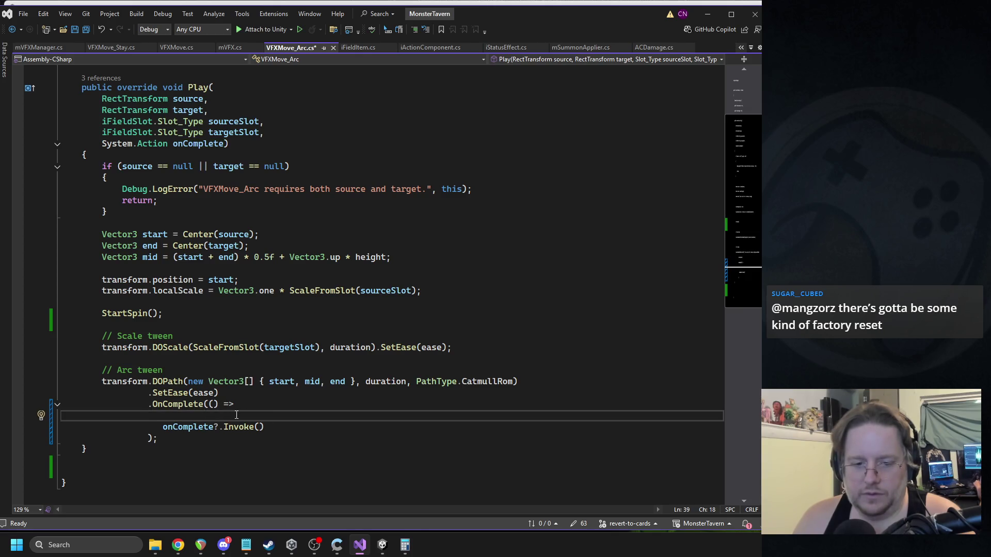
pyautogui.click(267, 405)
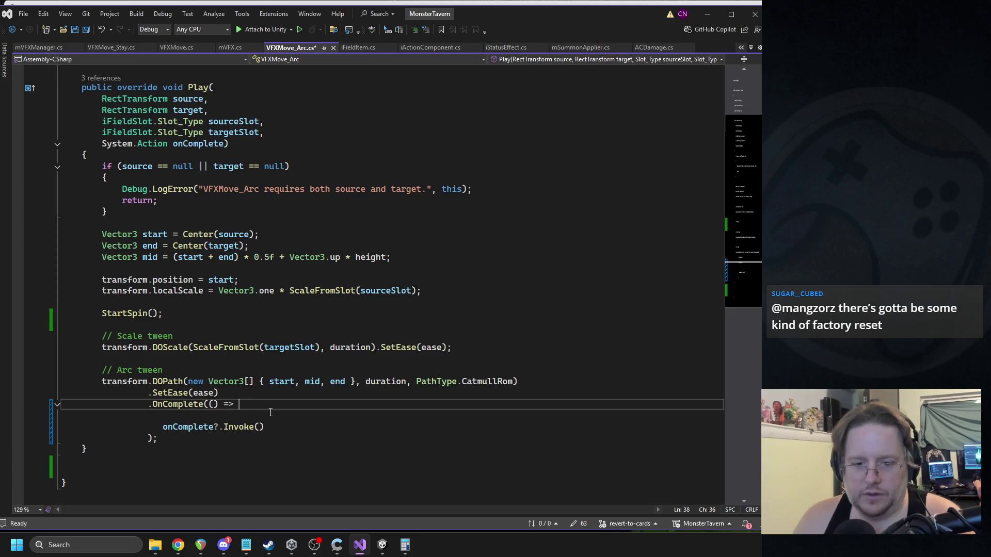
pyautogui.click(264, 427)
pyautogui.press('Return')
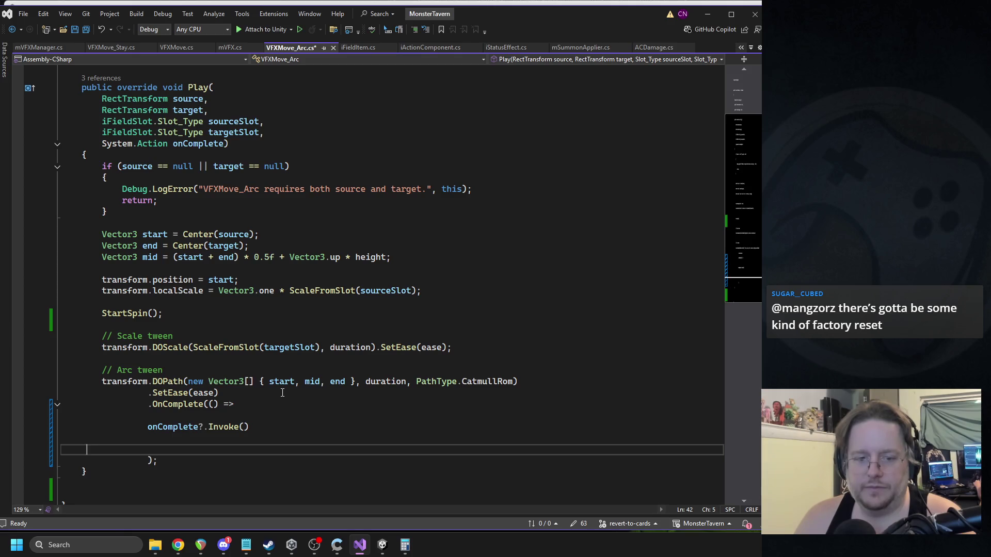
pyautogui.hotkey('ctrl', 'z')
pyautogui.hotkey('ctrl', 'z')
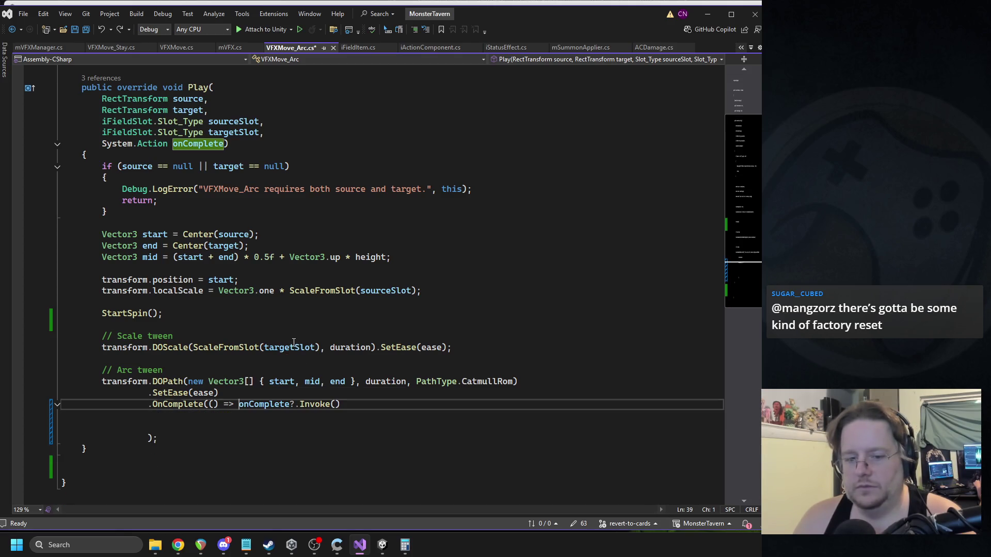
pyautogui.hotkey('ctrl', 'z')
pyautogui.hotkey('ctrl', 'z')
pyautogui.hotkey('ctrl', 'z')
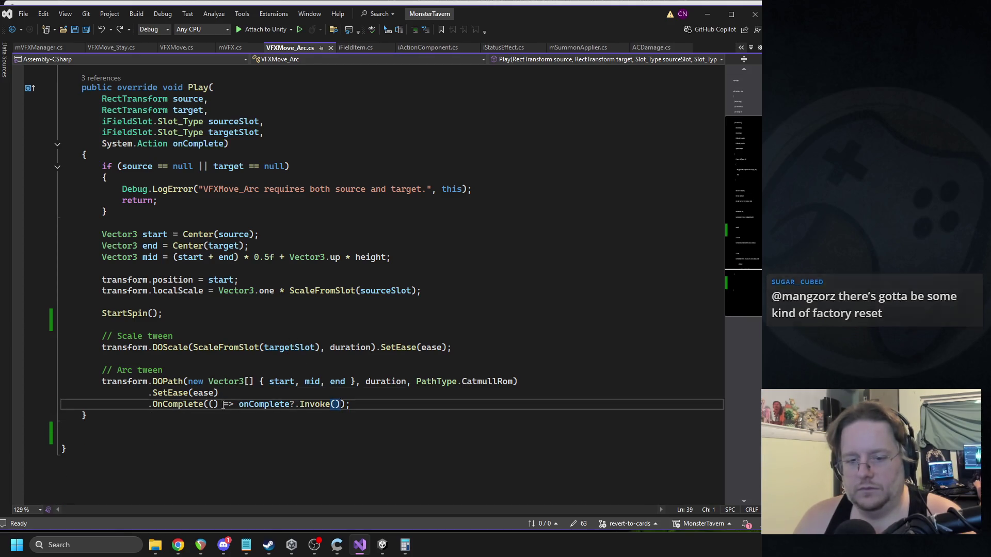
# Step: Add 'onComplete += () => { StopSpin(); };' below StartSpin() and save the script
pyautogui.doubleClick(254, 404)
pyautogui.hotkey('ctrl', 'c')
pyautogui.click(322, 325)
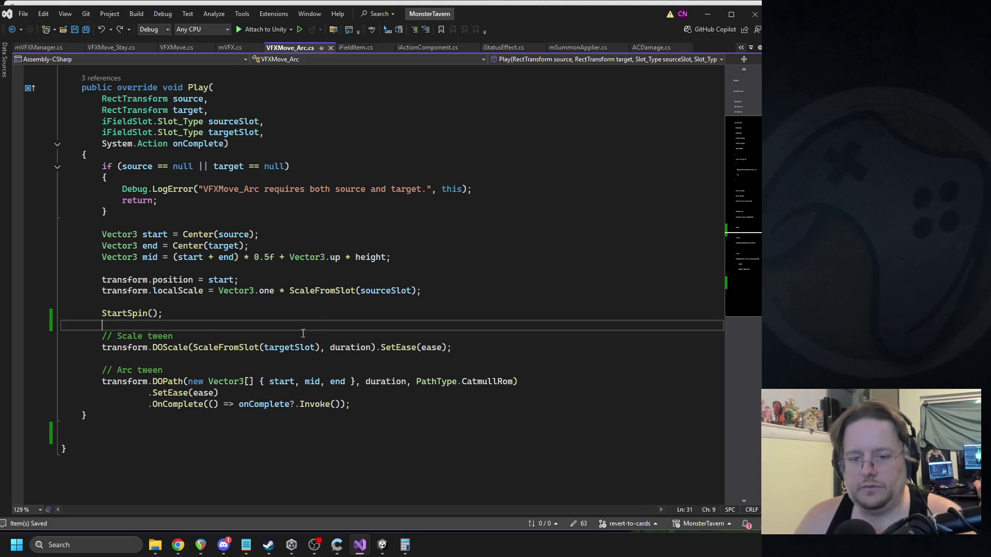
pyautogui.hotkey('ctrl', 'v')
pyautogui.write('+= ()')
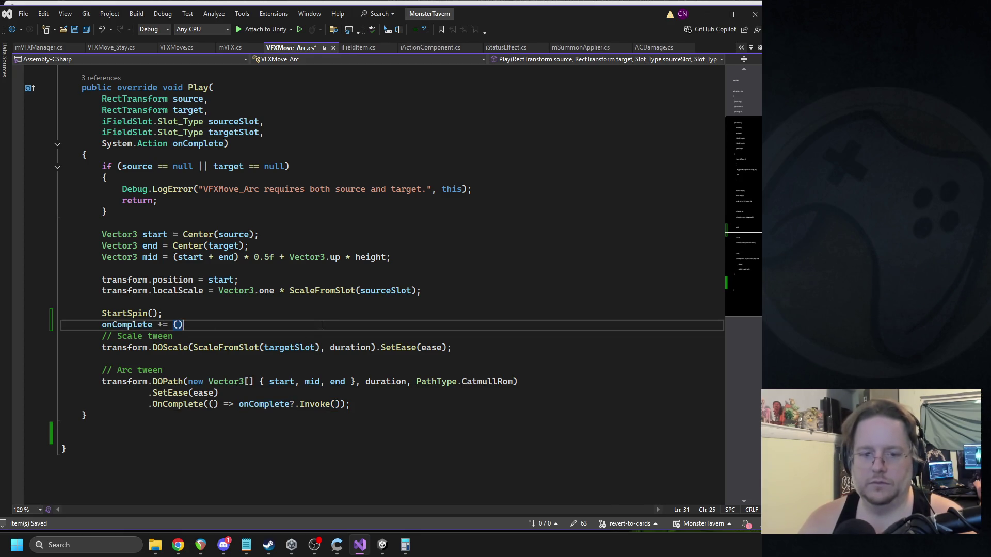
pyautogui.write(' => { };')
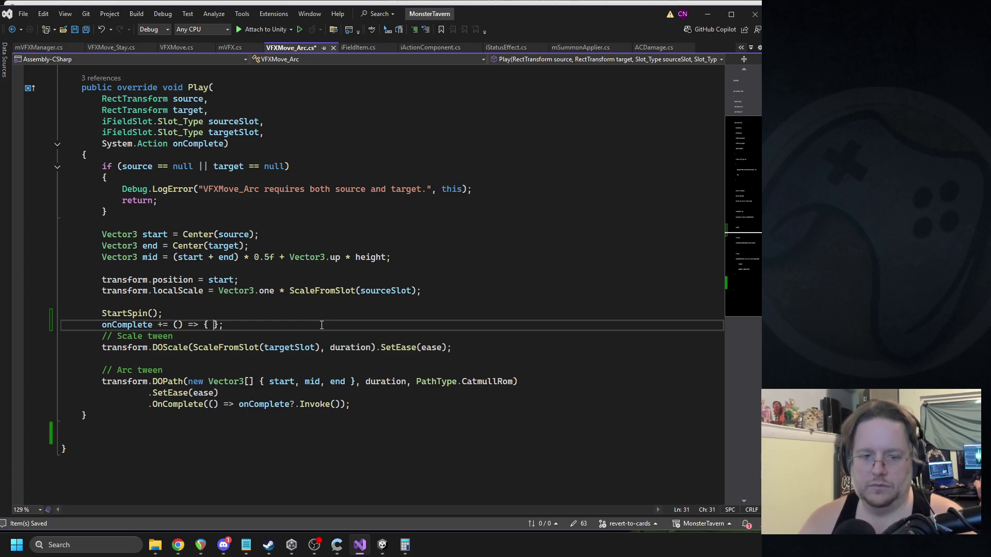
pyautogui.write('StopSpin')
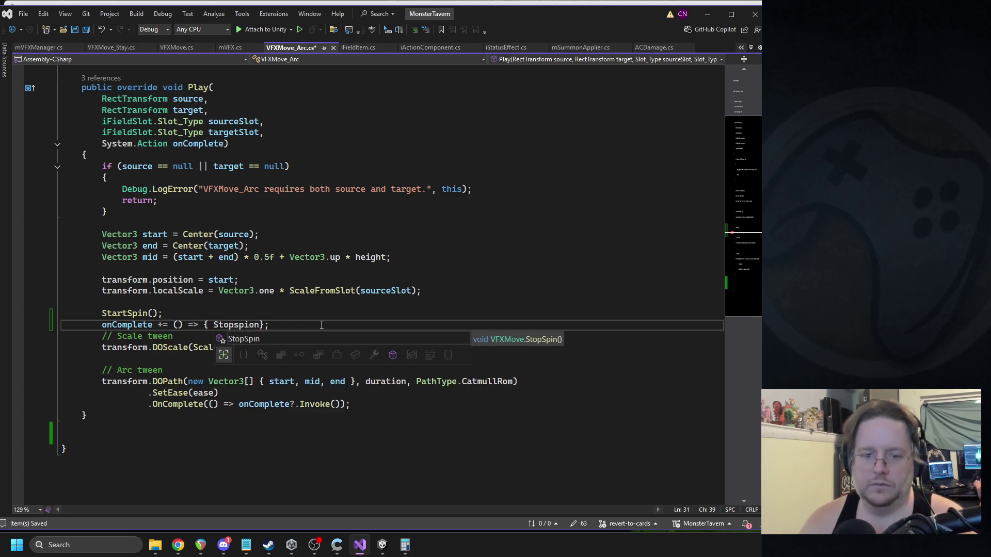
pyautogui.write('();')
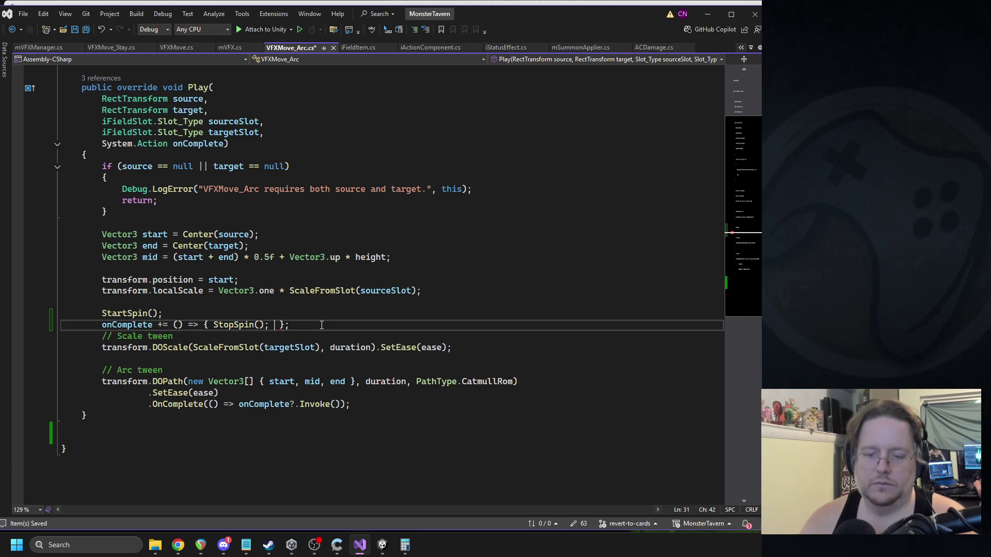
pyautogui.click(320, 290)
pyautogui.hotkey('ctrl', 's')
# Step: Review the Arc tween block and the new onComplete line, then return to Unity
pyautogui.moveTo(350, 404); pyautogui.dragTo(60, 371)
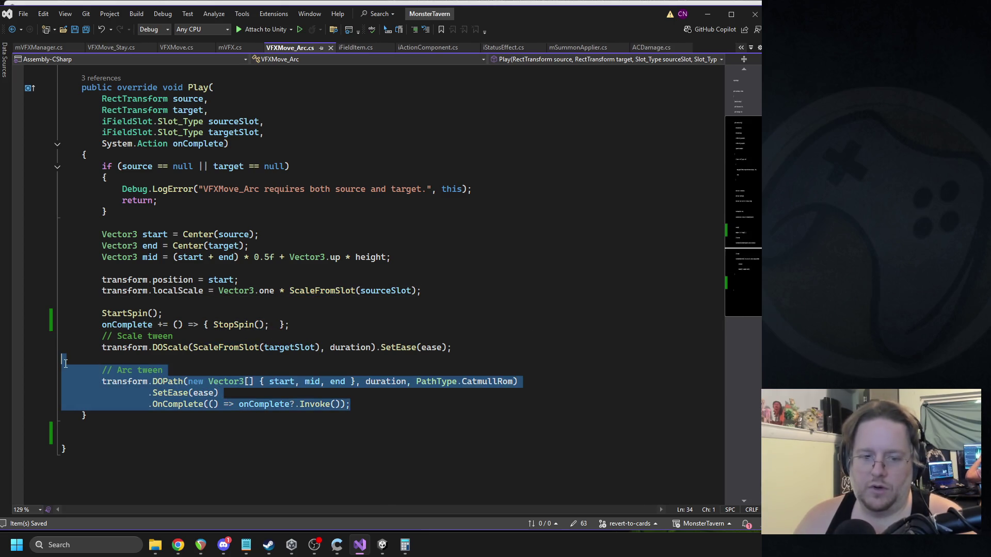
pyautogui.doubleClick(255, 404)
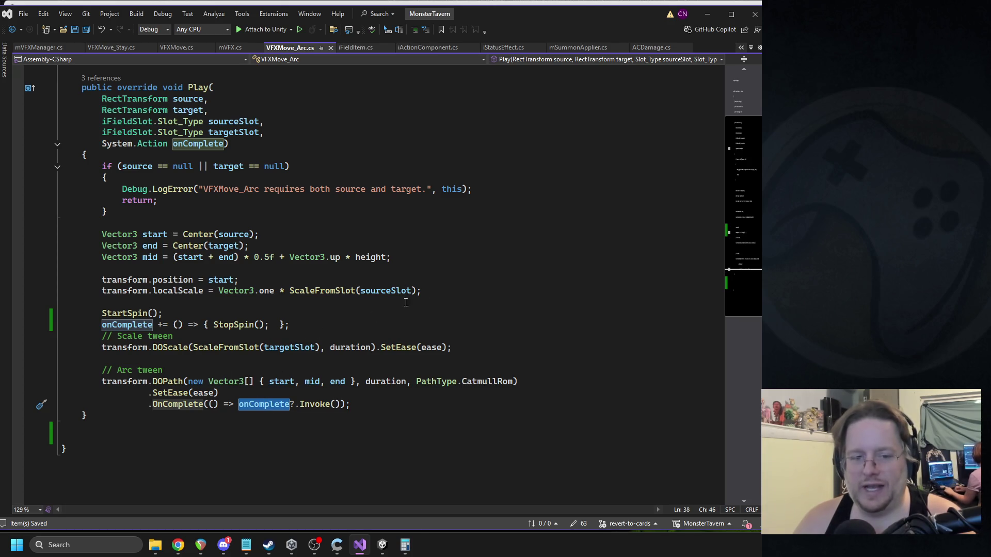
pyautogui.moveTo(308, 324); pyautogui.dragTo(59, 325)
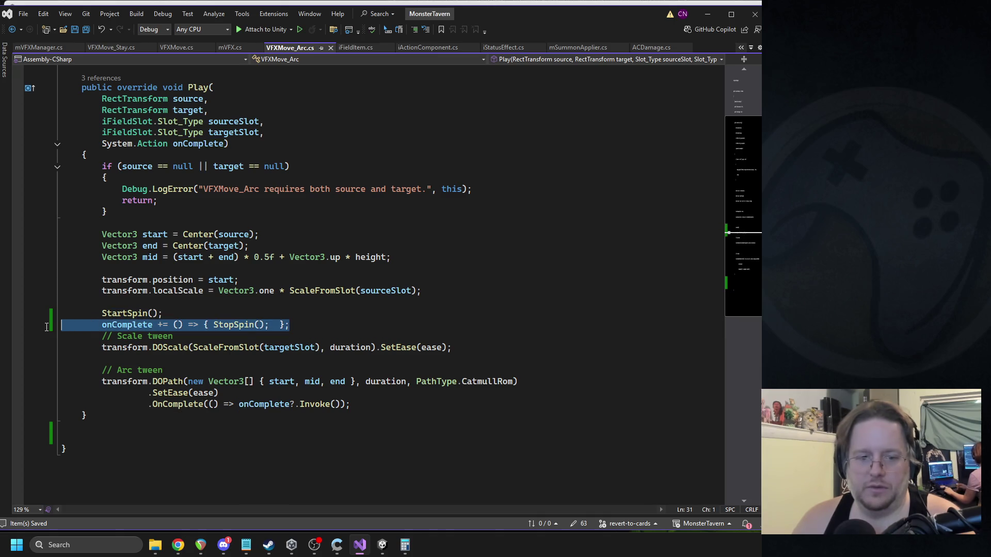
pyautogui.click(199, 308)
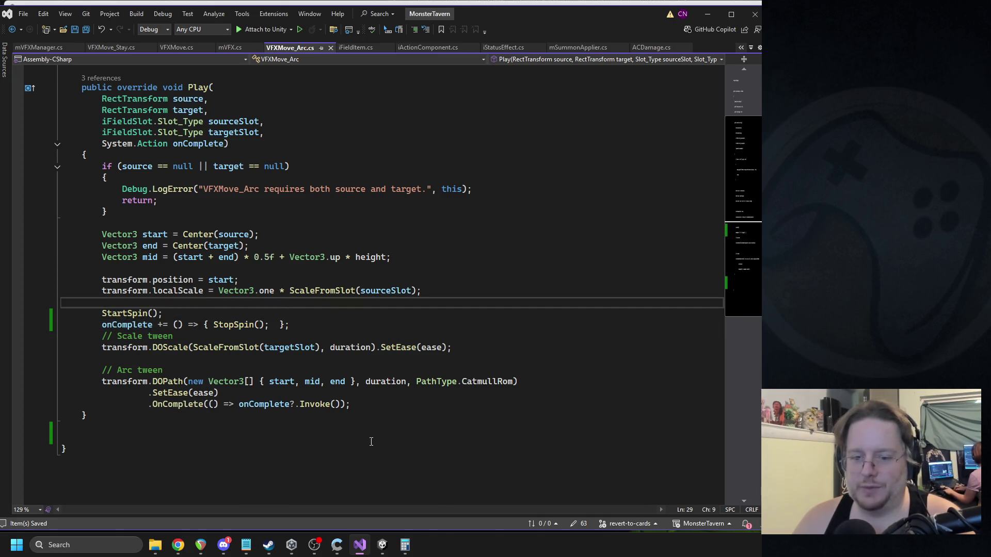
pyautogui.click(392, 547)
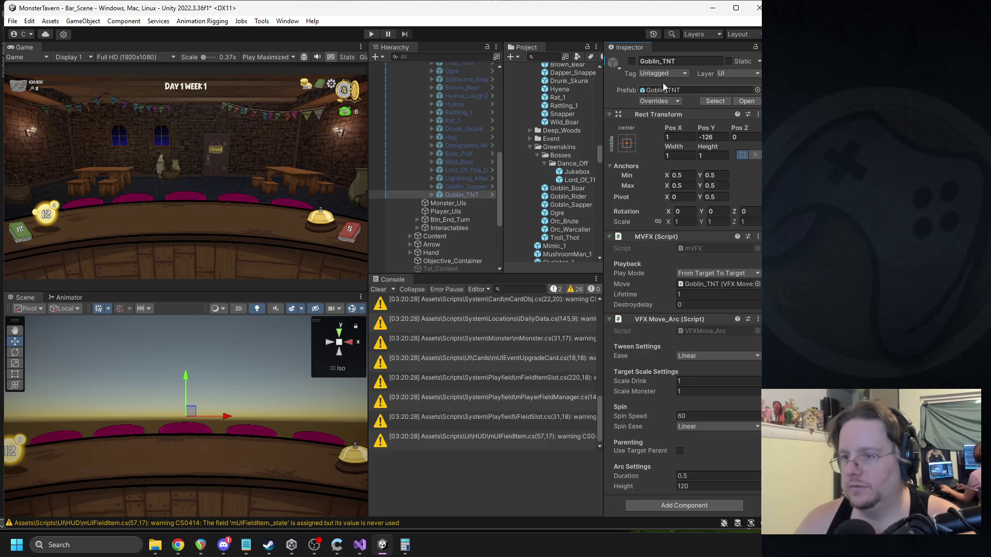
# Step: Activate Goblin_TNT, set its Spin Speed to 120, and start play mode
pyautogui.click(632, 61)
pyautogui.click(716, 415)
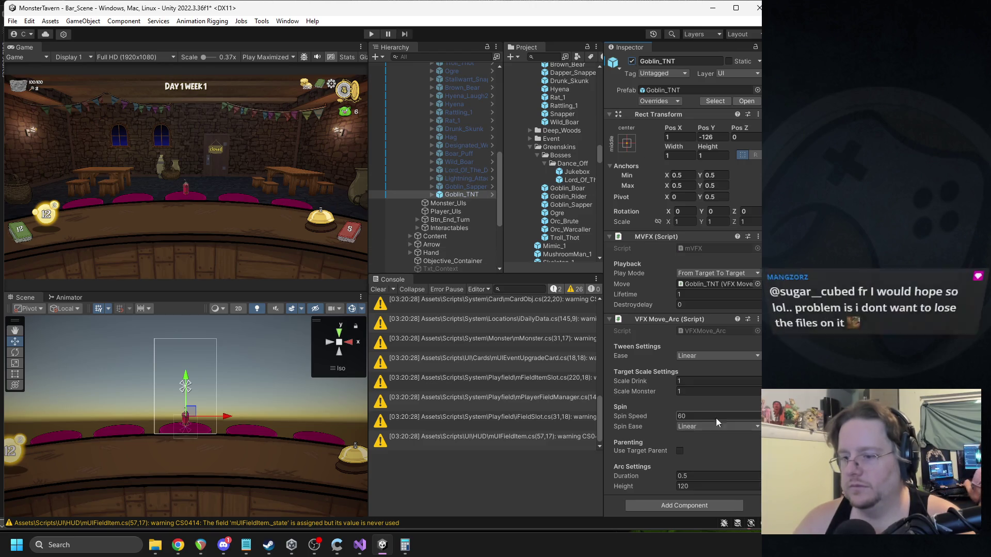
pyautogui.write('90')
pyautogui.write('120')
pyautogui.click(657, 101)
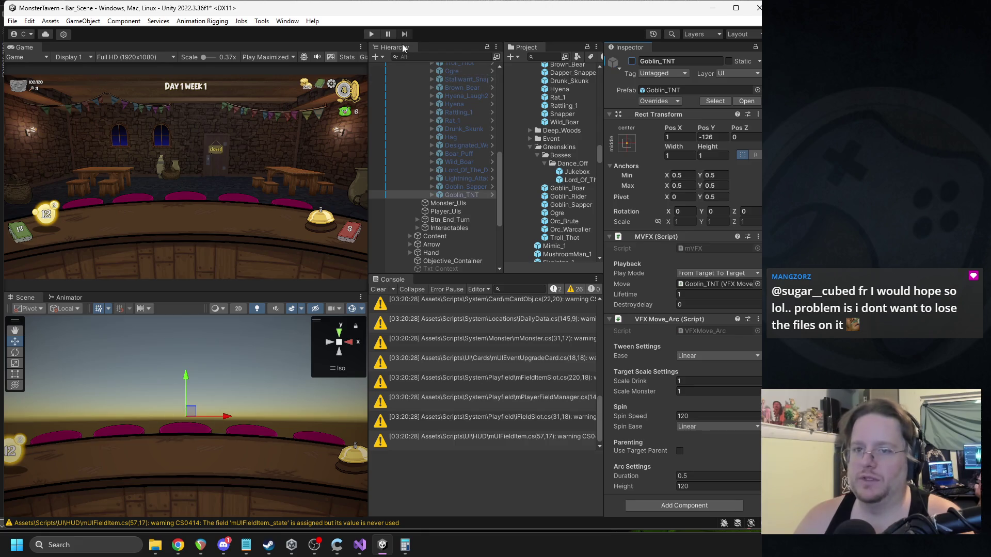
pyautogui.click(372, 34)
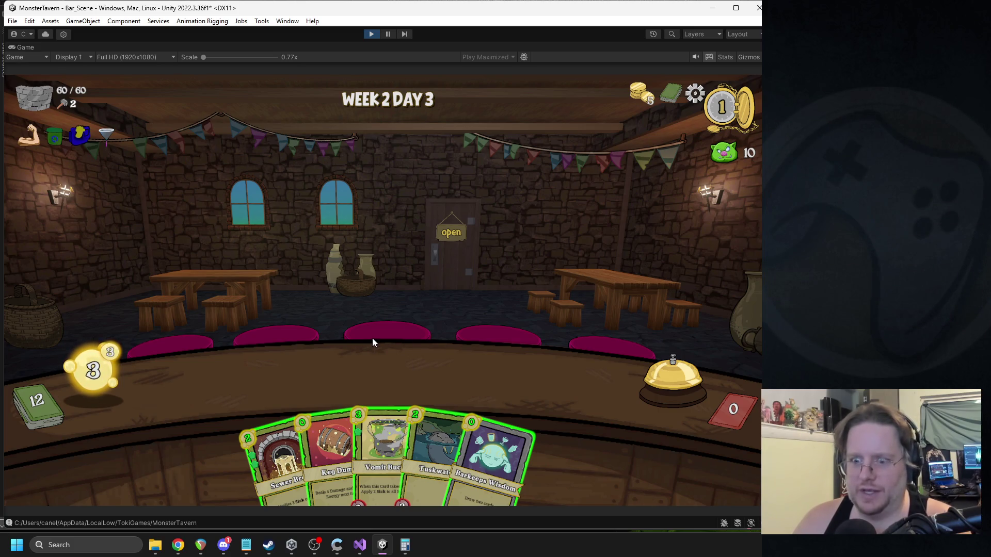
# Step: Play Sewer Brew, Bubbling Cauldron and Tuskwater over several turns, then stop play mode
pyautogui.moveTo(261, 442); pyautogui.dragTo(320, 356)
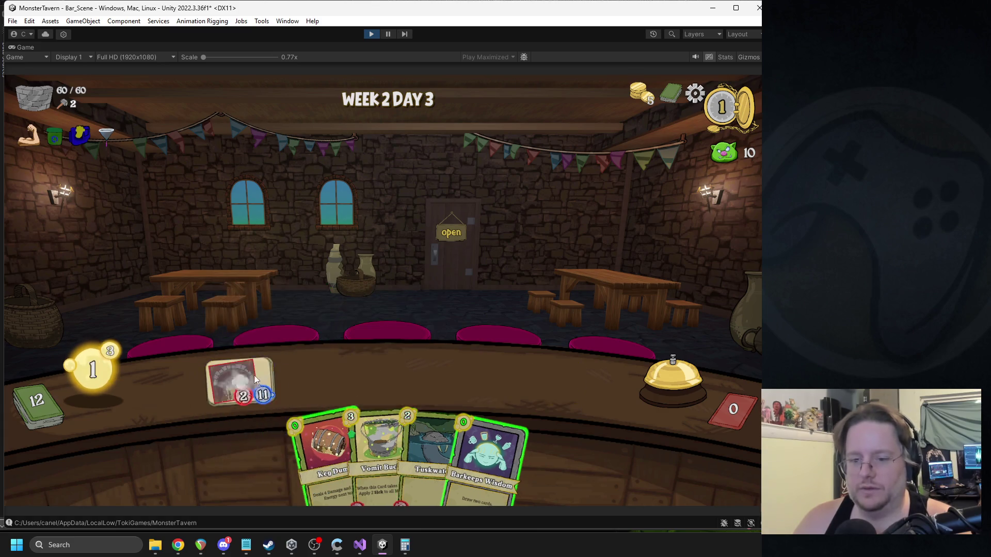
pyautogui.click(672, 379)
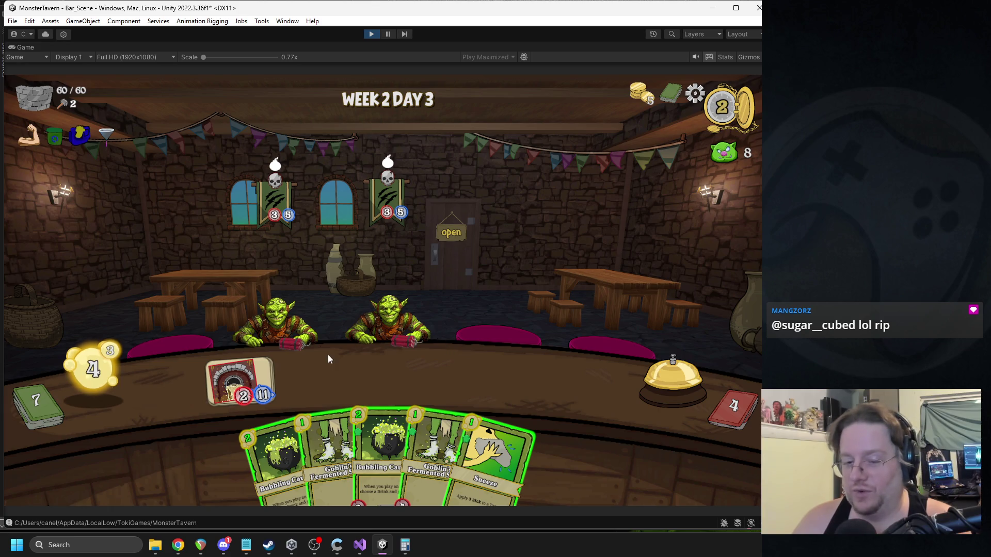
pyautogui.moveTo(239, 379)
pyautogui.mouseDown()
pyautogui.moveTo(302, 364)
pyautogui.moveTo(387, 320)
pyautogui.mouseUp()
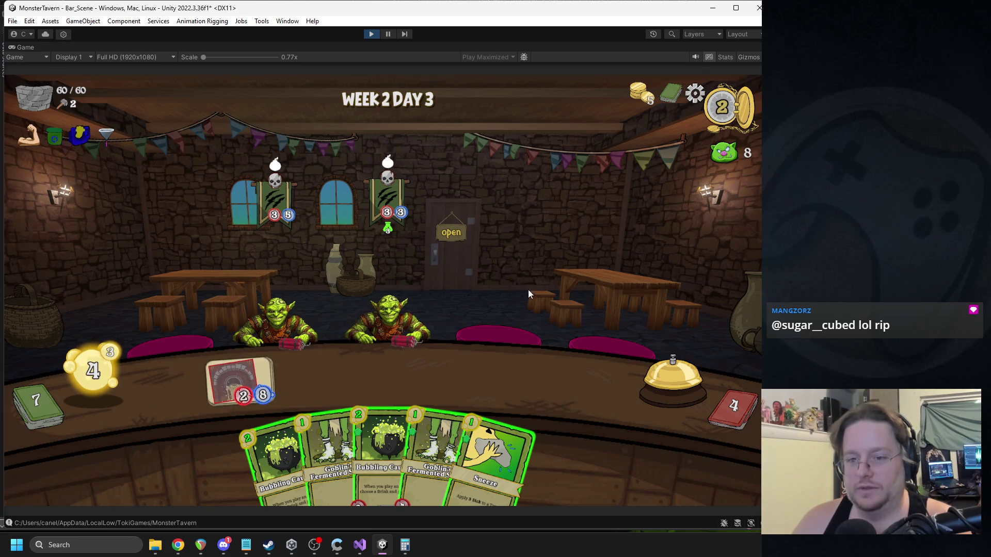
pyautogui.moveTo(333, 451); pyautogui.dragTo(317, 379)
pyautogui.moveTo(431, 454); pyautogui.dragTo(397, 379)
pyautogui.moveTo(329, 445); pyautogui.dragTo(471, 384)
pyautogui.click(689, 371)
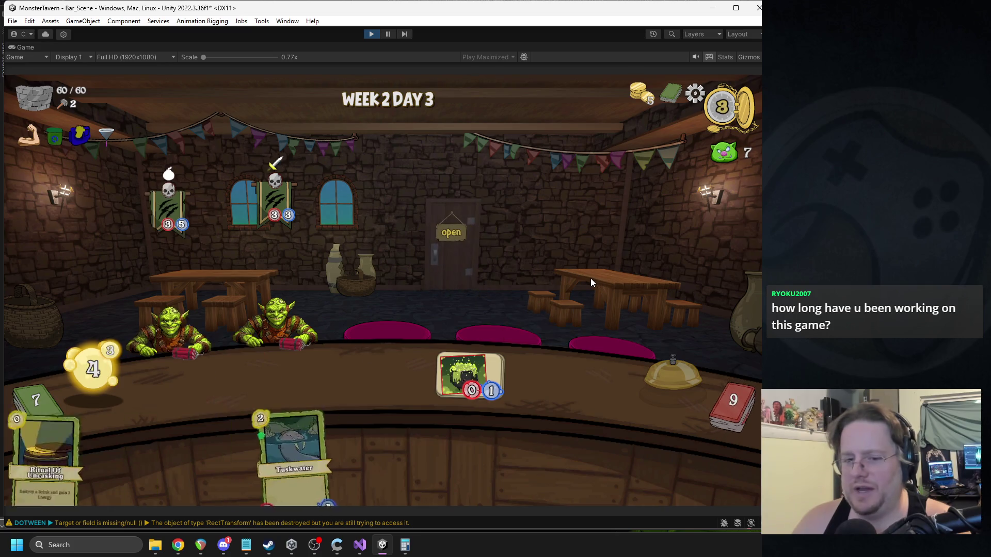
pyautogui.moveTo(289, 459); pyautogui.dragTo(239, 382)
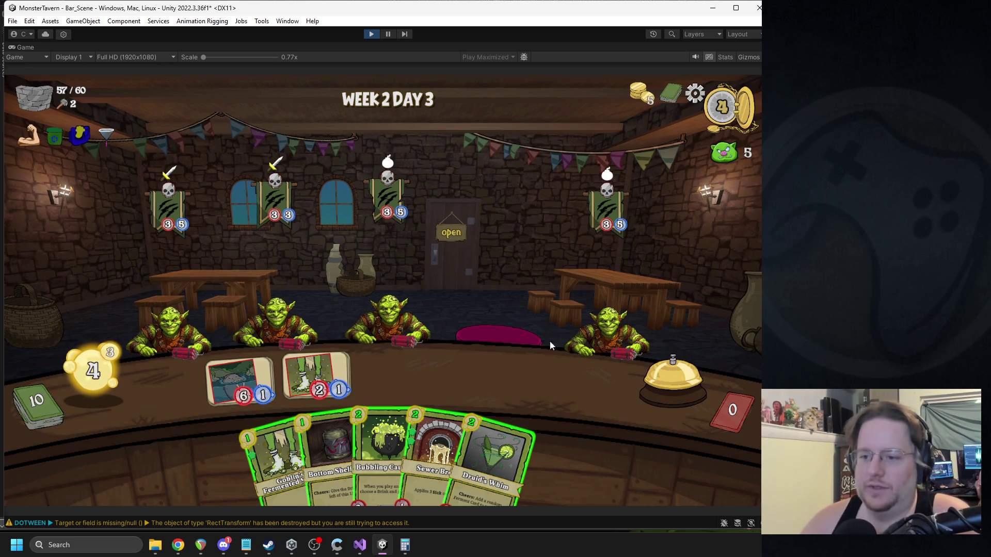
pyautogui.click(371, 34)
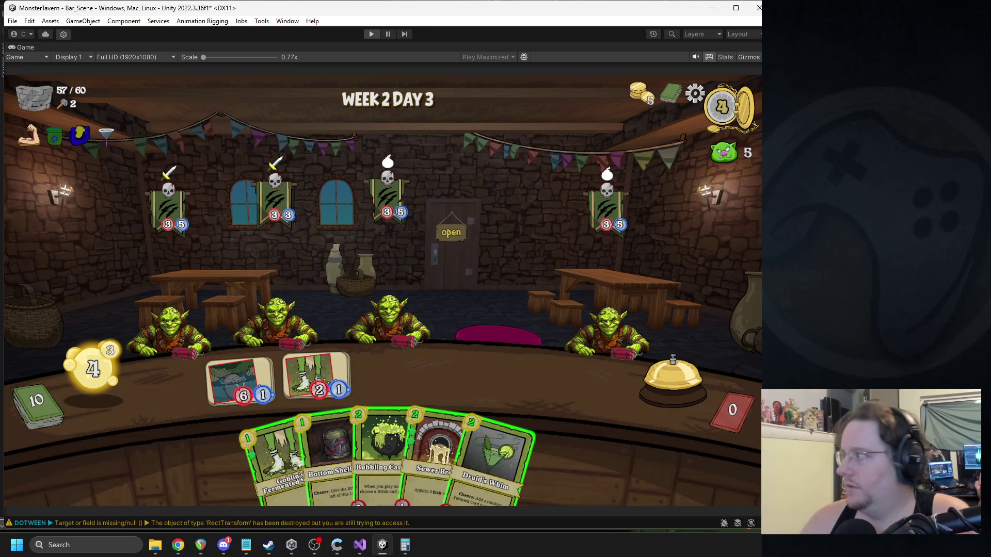
# Step: Alt-Tab to Chrome to bring the 'Monster Tavern Serving Test' YouTube video forward
pyautogui.hotkey('alt', 'Tab')
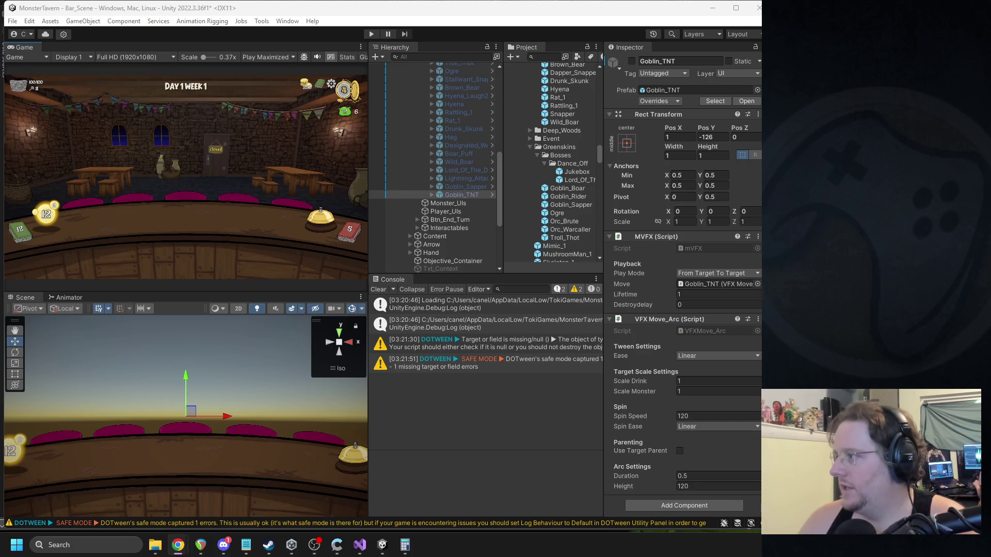
pyautogui.hotkey('alt', 'Tab')
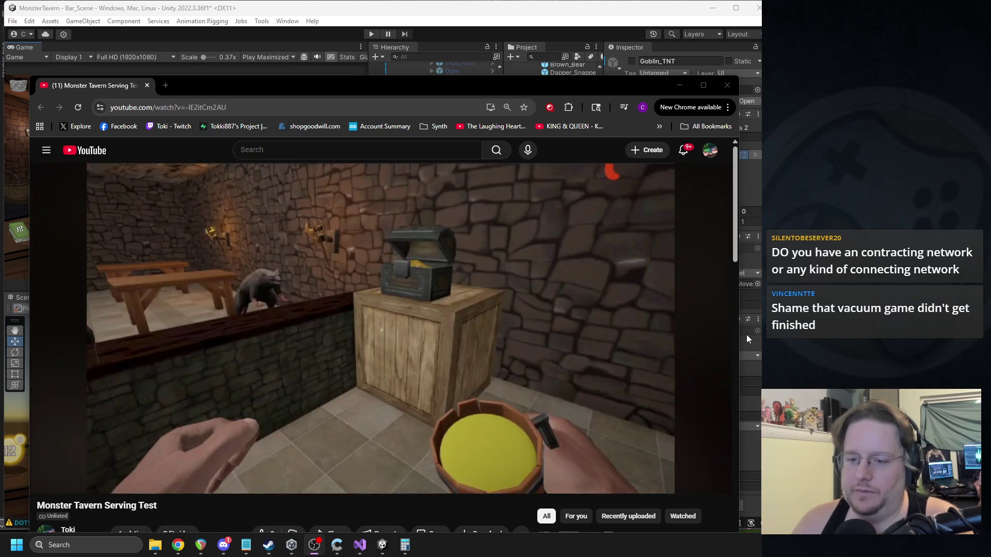
# Step: Watch the Monster Tavern Serving Test video to 0:19, then bring Unity back in front
pyautogui.moveTo(574, 328)
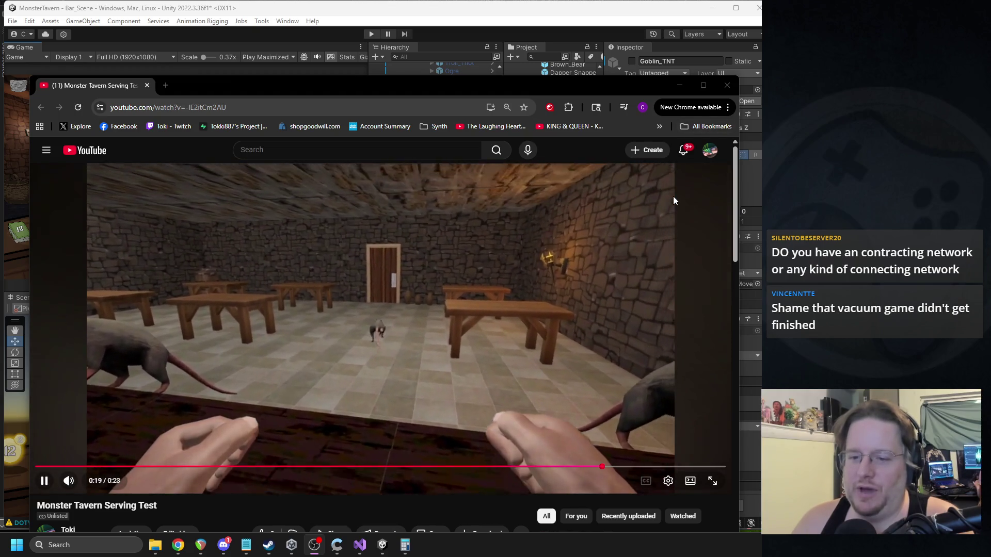
pyautogui.hotkey('alt', 'Tab')
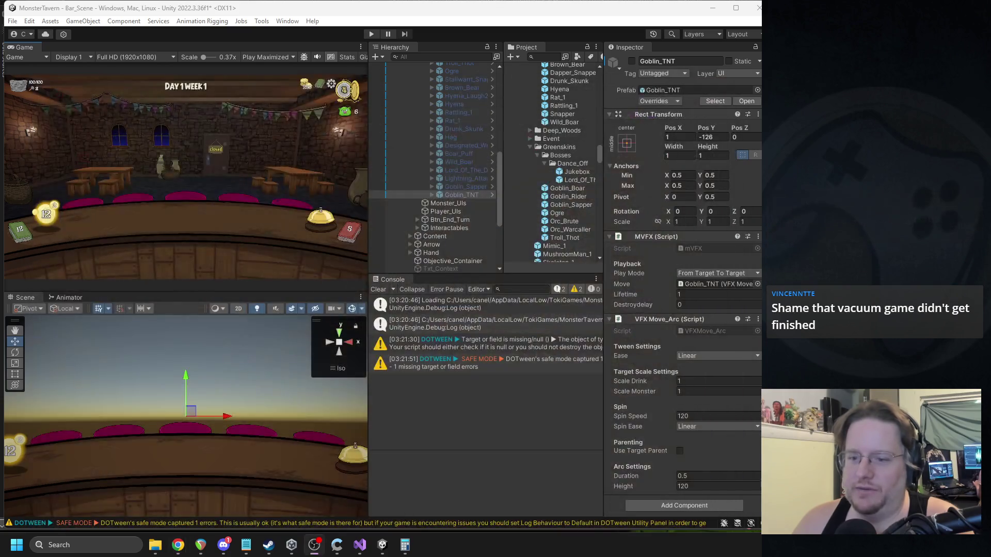
# Step: Bring Chrome forward over Unity, showing the Monster Tavern Card Test video
pyautogui.hotkey('alt', 'Tab')
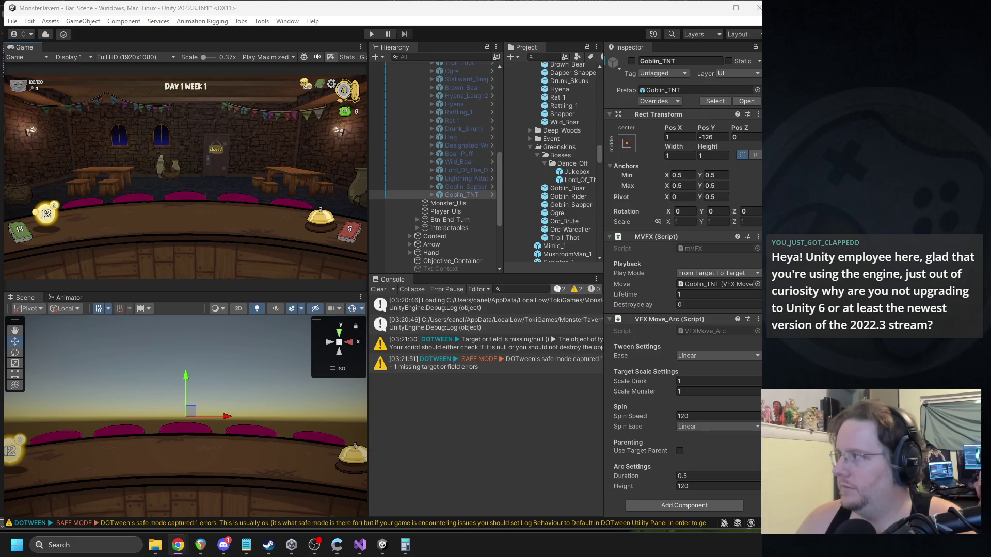
pyautogui.moveTo(759, 32)
pyautogui.mouseDown()
pyautogui.moveTo(410, 32)
pyautogui.moveTo(372, 42)
pyautogui.mouseUp()
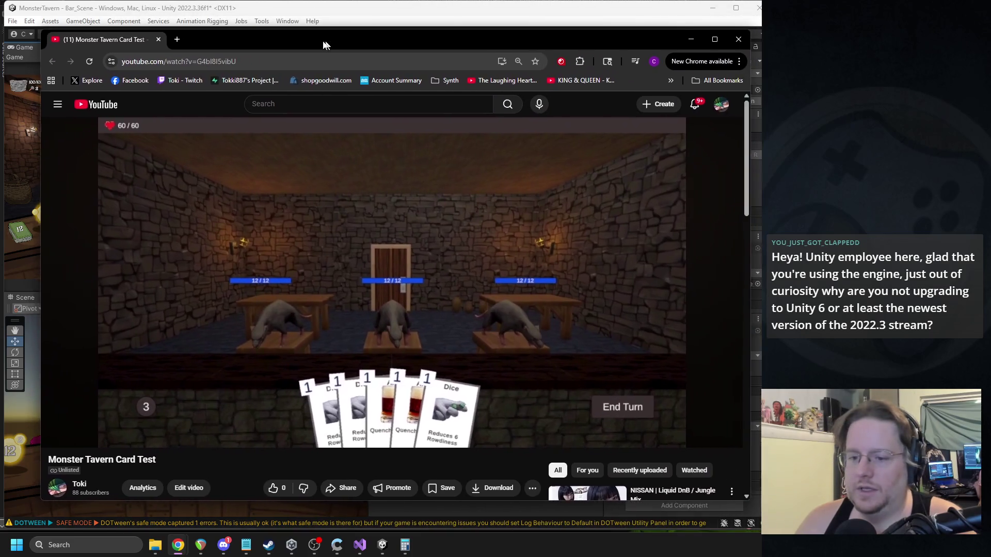
# Step: Play the Monster Tavern Card Test video, then close the Chrome window
pyautogui.click(291, 258)
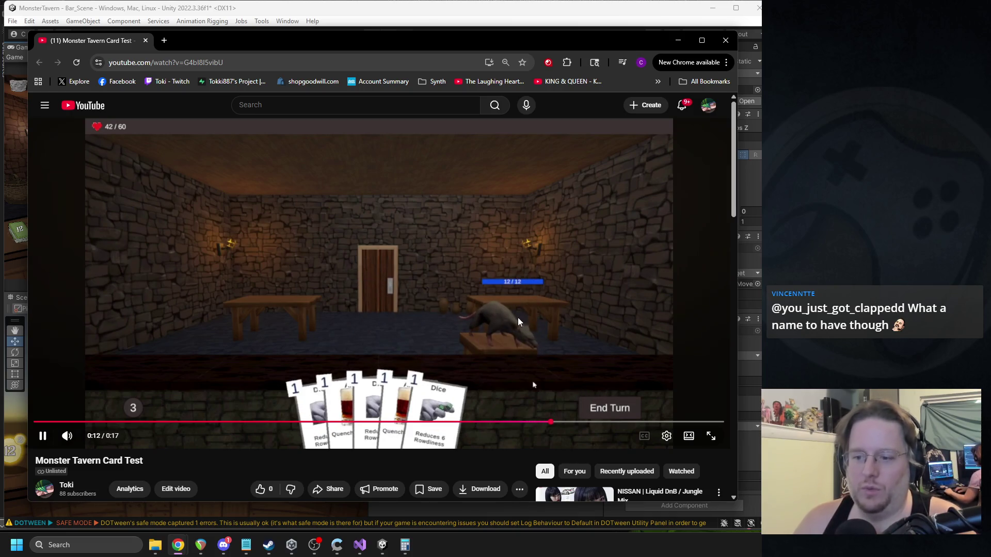
pyautogui.click(725, 45)
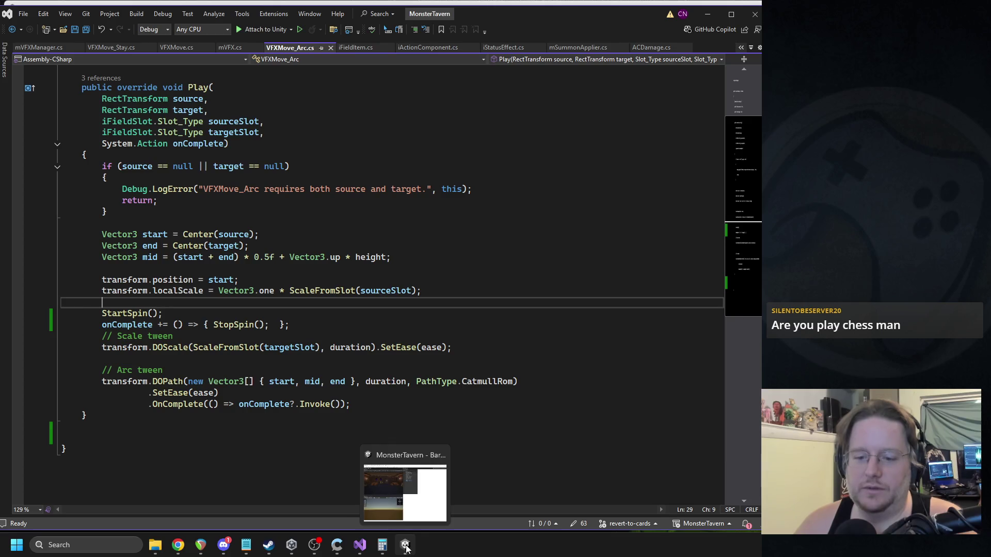
# Step: Switch from Visual Studio back to the recompiled Unity editor via the taskbar
pyautogui.click(401, 499)
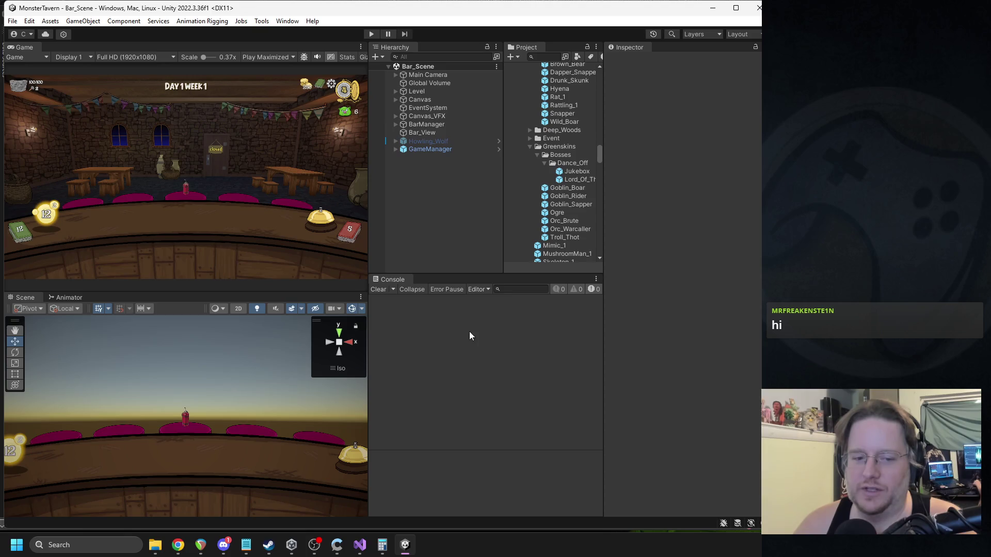
# Step: Select Content_Forward and browse the HUD and Content children in the Hierarchy
pyautogui.click(185, 417)
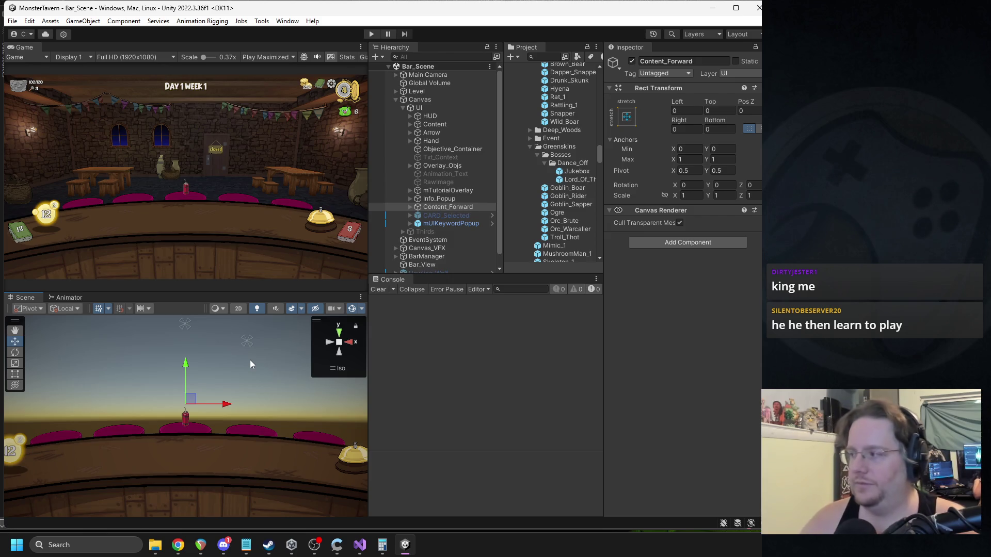
pyautogui.hotkey('alt', 'Tab')
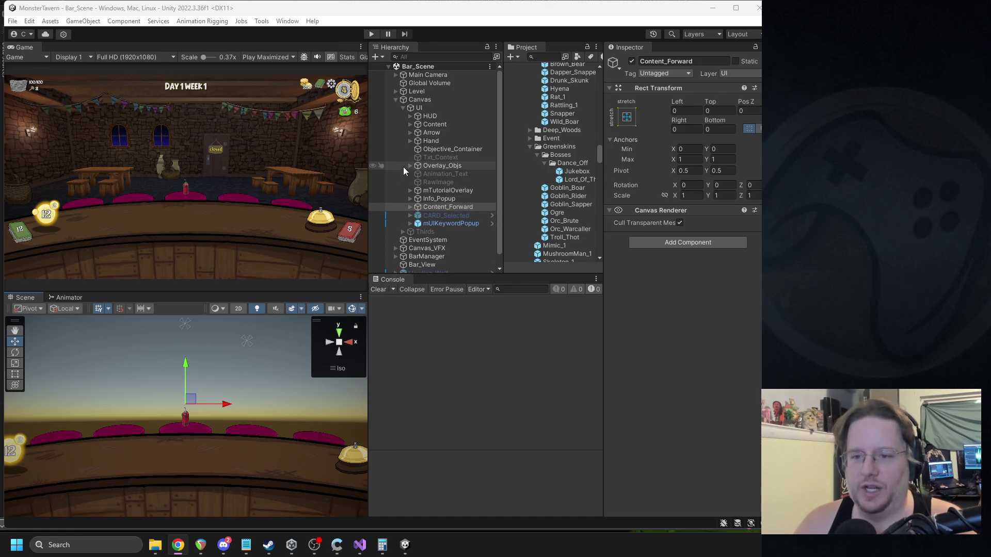
pyautogui.click(410, 117)
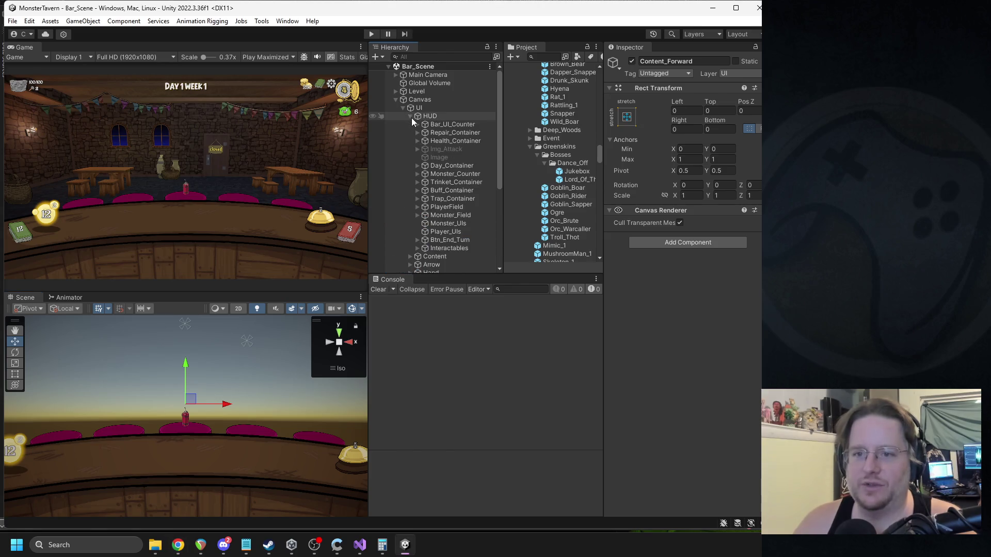
pyautogui.click(410, 117)
pyautogui.click(409, 124)
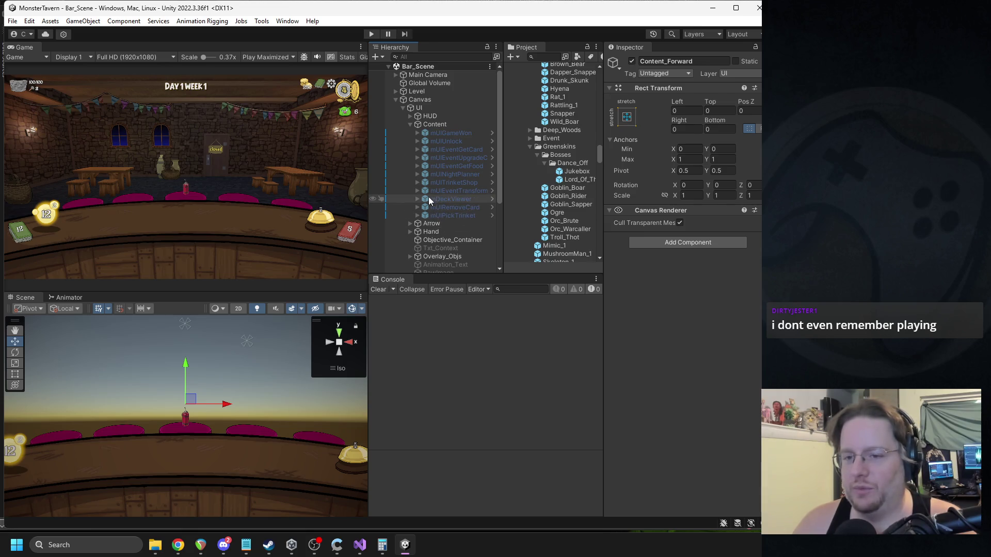
pyautogui.click(410, 125)
pyautogui.click(410, 116)
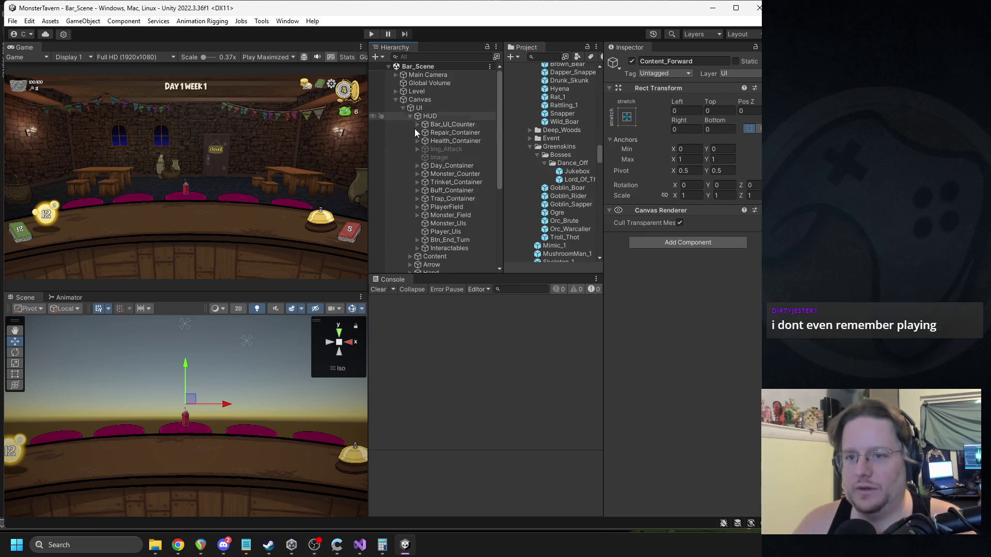
# Step: Expand Monster_Field and a play space, select Goblin_TNT, and deactivate it
pyautogui.click(417, 215)
pyautogui.scroll(-3, 427, 222)
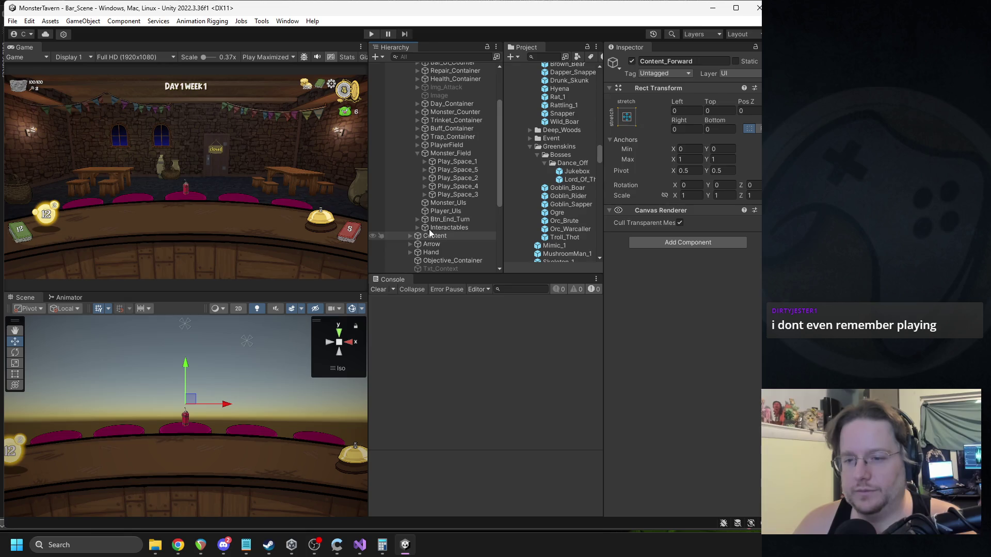
pyautogui.click(424, 195)
pyautogui.scroll(-3, 453, 216)
pyautogui.click(460, 176)
pyautogui.click(632, 61)
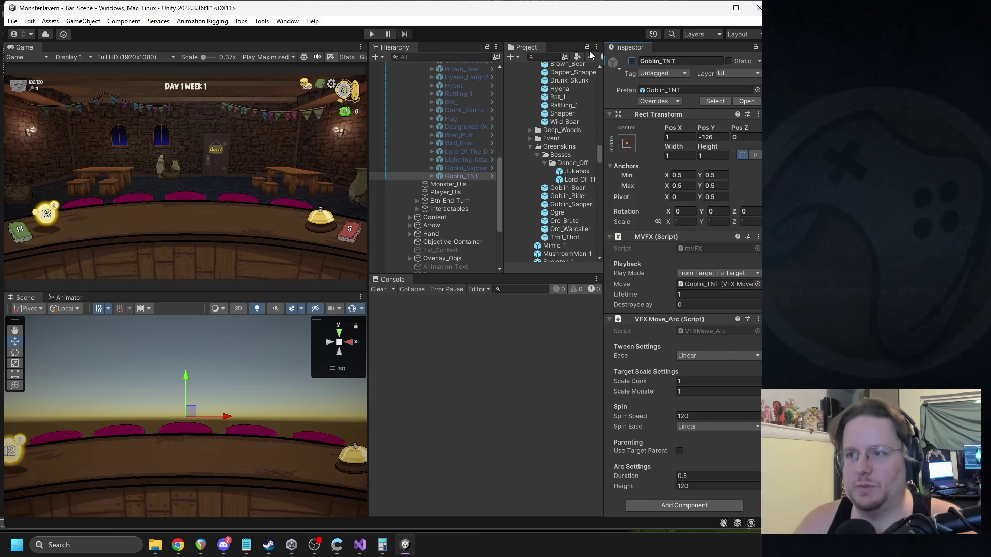
# Step: Re-enable Goblin_TNT, set its Spin Speed to 270, disable it again, and enter Play mode
pyautogui.click(631, 61)
pyautogui.click(713, 416)
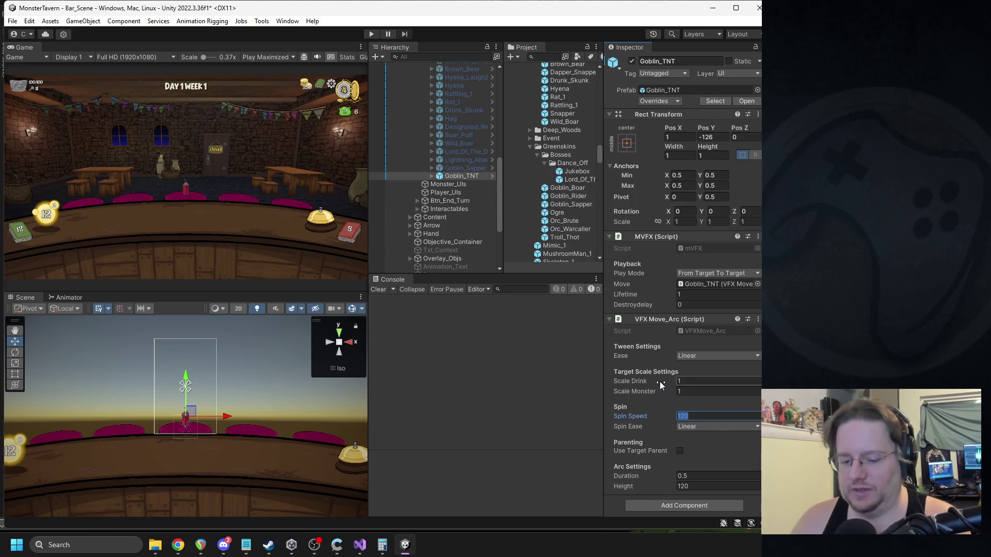
pyautogui.write('270')
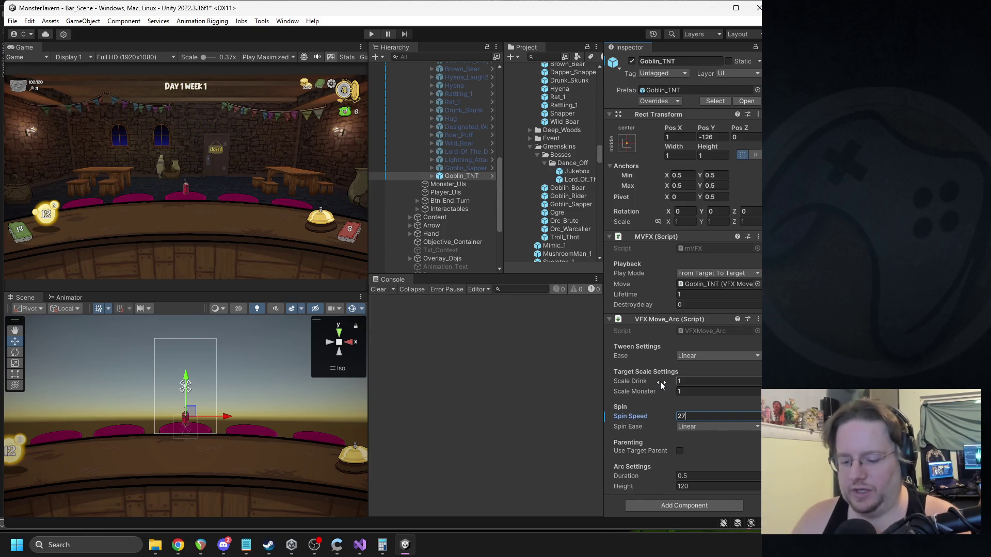
pyautogui.click(653, 101)
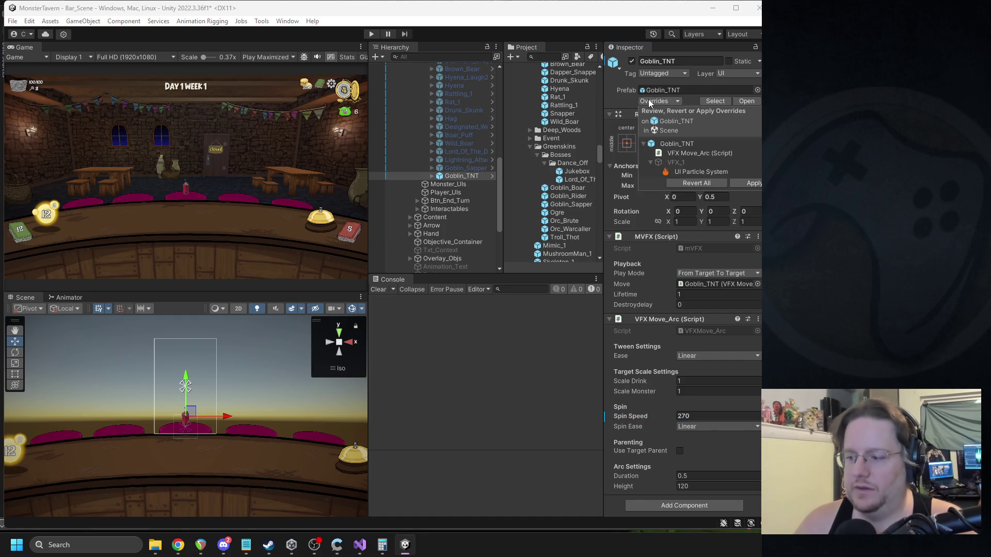
pyautogui.click(660, 77)
pyautogui.click(631, 61)
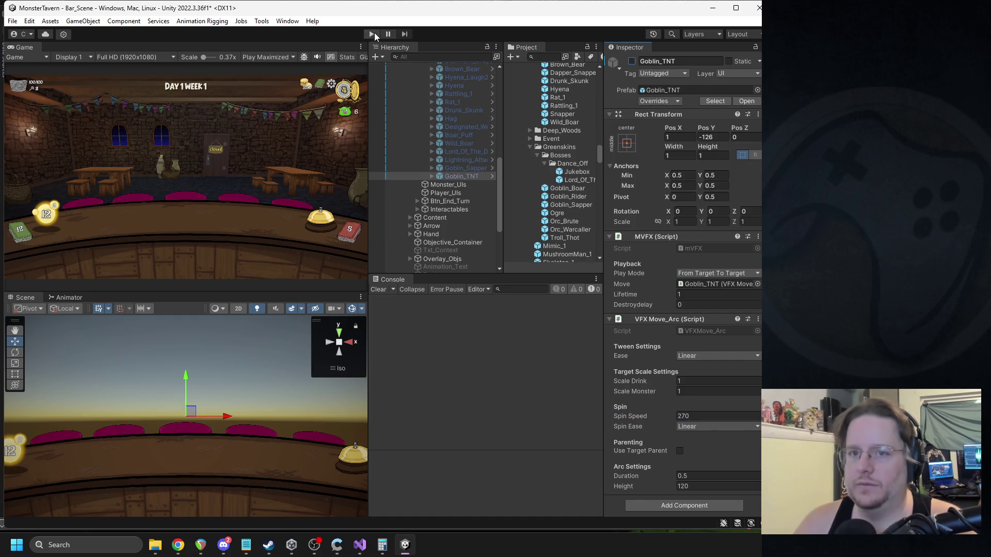
pyautogui.click(372, 33)
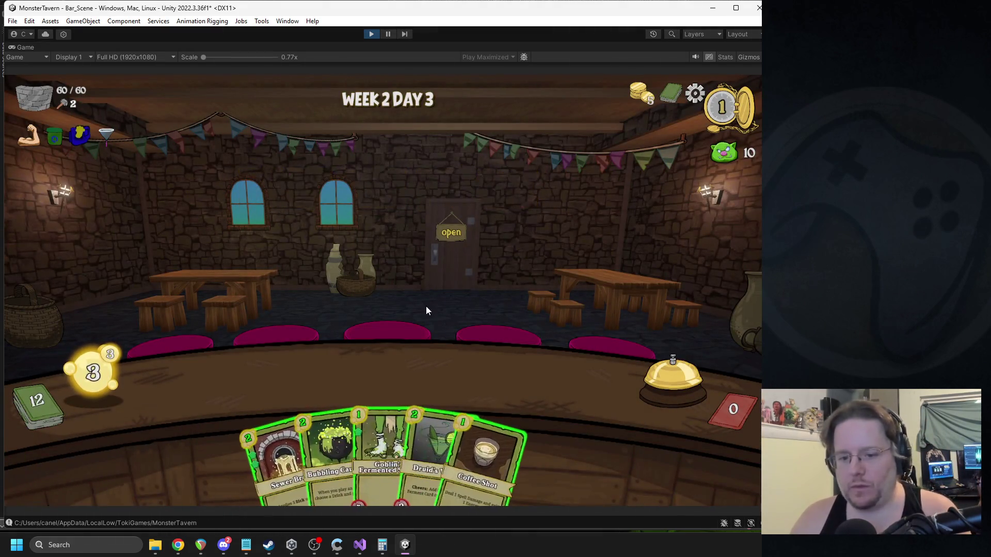
# Step: Play Goblin Fermented and Bubbling Cauldron, ring the bell twice, then stop Play mode
pyautogui.click(277, 390)
pyautogui.click(359, 447)
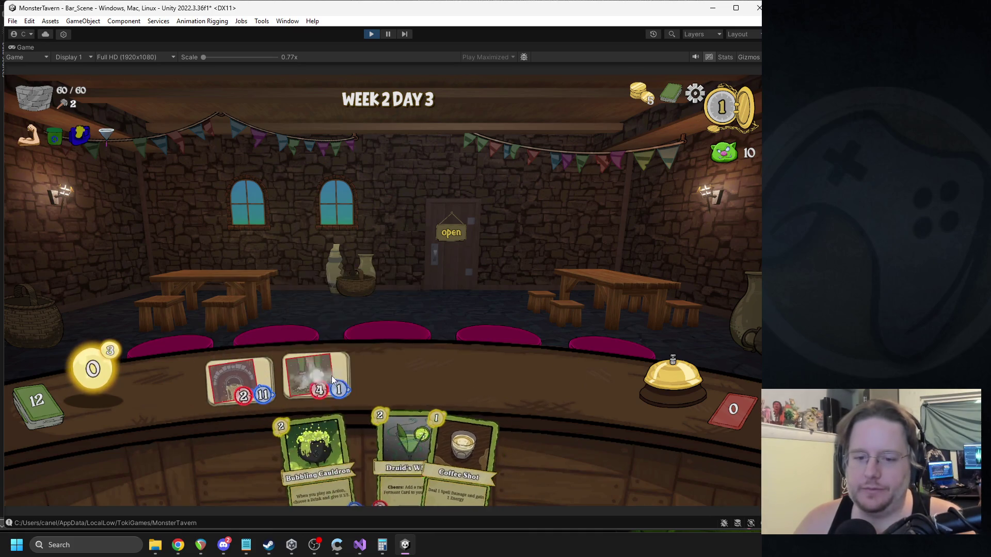
pyautogui.click(639, 379)
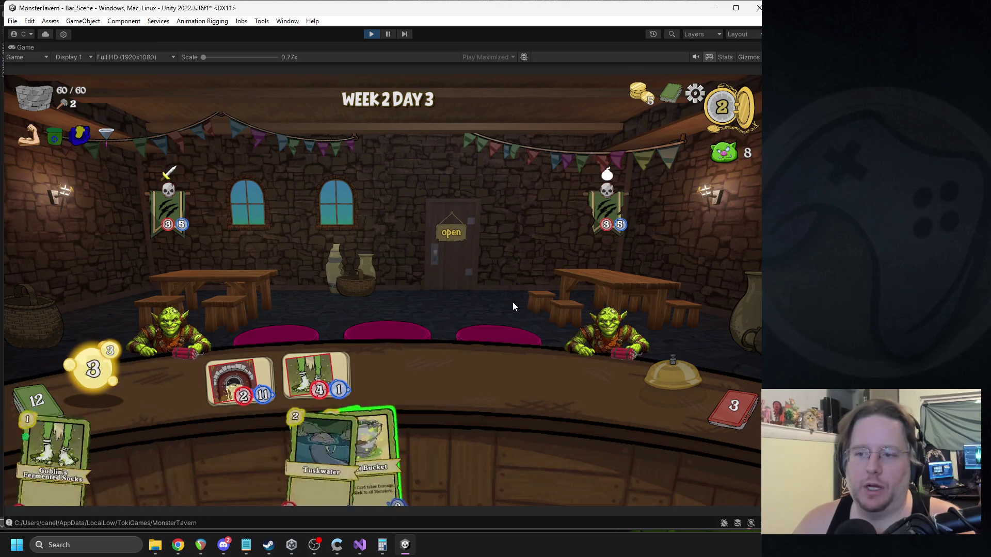
pyautogui.moveTo(269, 454); pyautogui.dragTo(361, 388)
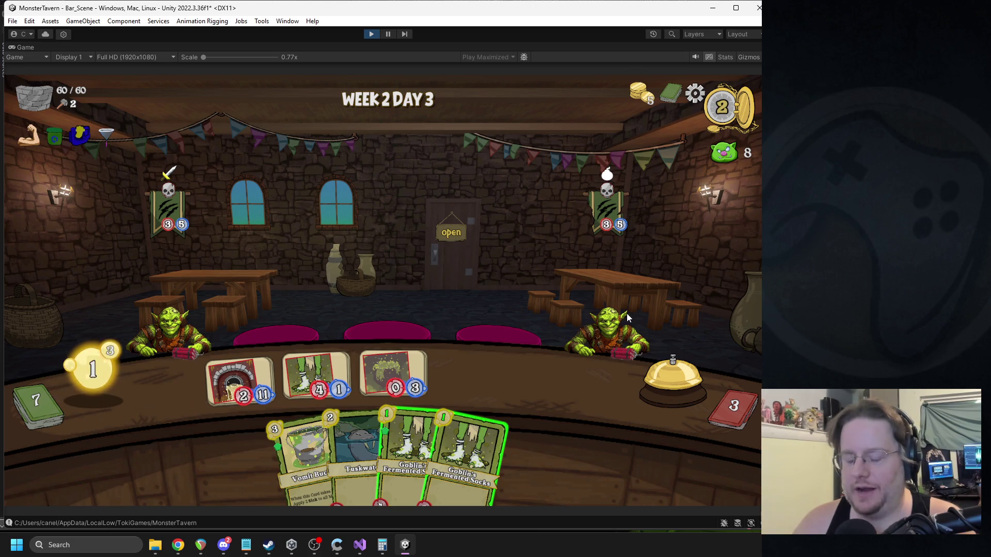
pyautogui.click(668, 379)
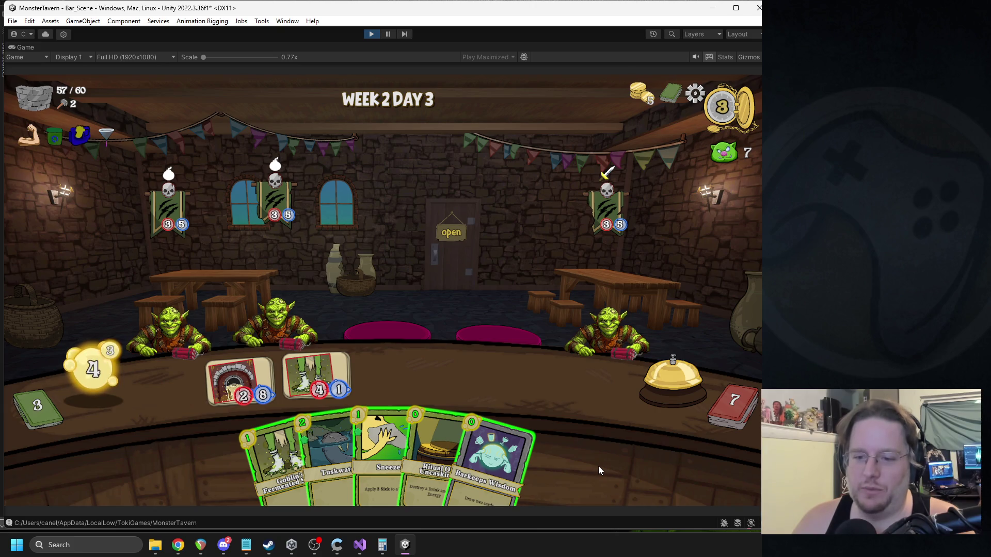
pyautogui.click(370, 35)
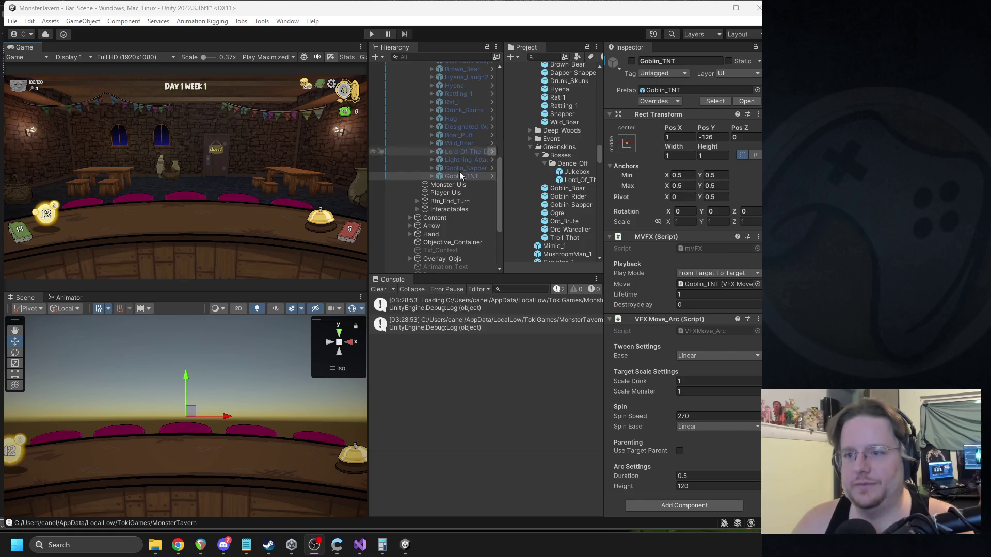
# Step: Collapse Monster_Field and open the Howling_Woof location prefab for editing
pyautogui.scroll(5, 449, 144)
pyautogui.click(416, 90)
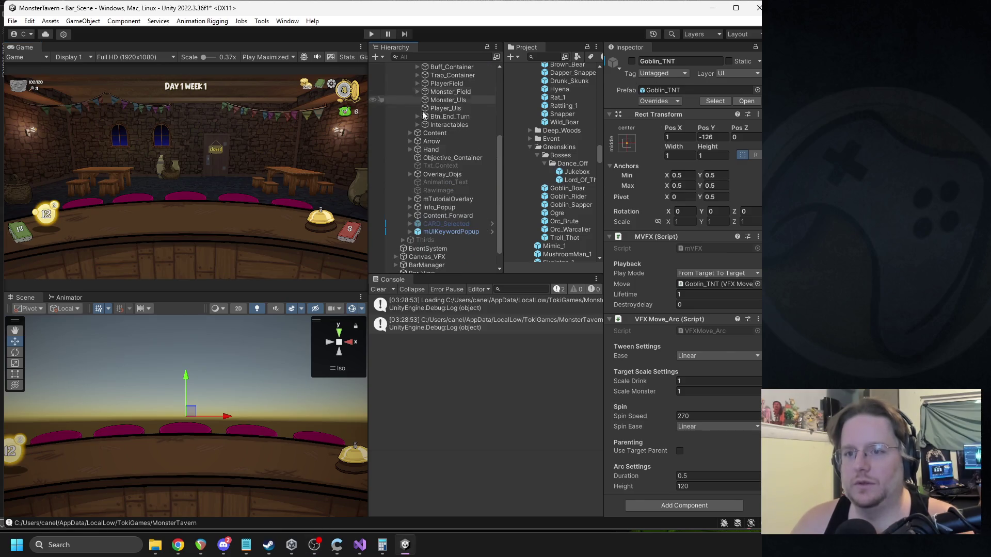
pyautogui.scroll(-2, 420, 233)
pyautogui.click(428, 261)
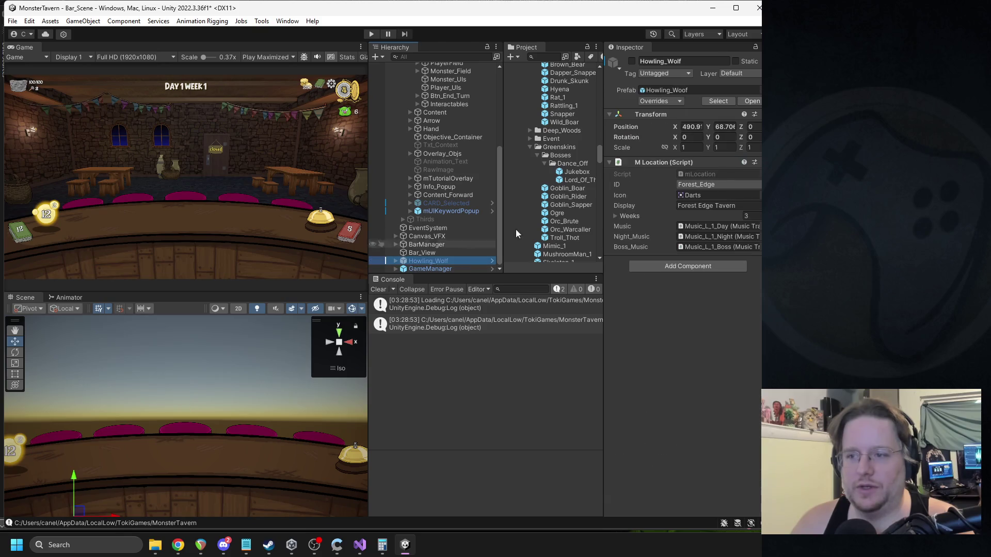
pyautogui.click(746, 102)
# Step: Delete Day_3 (1), reactivate Day_3, assign it to Week_2's days, then exit and save
pyautogui.click(441, 162)
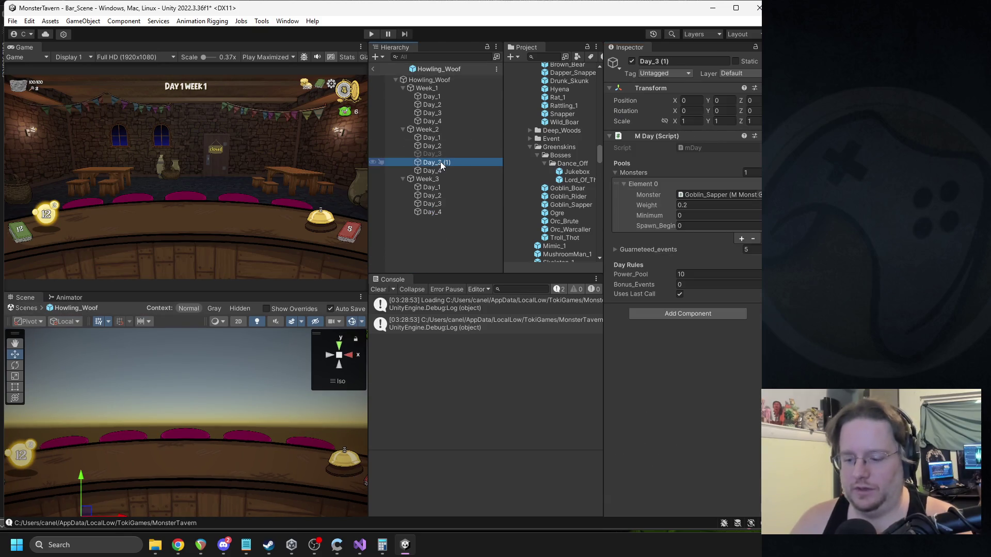
pyautogui.press('Delete')
pyautogui.click(443, 155)
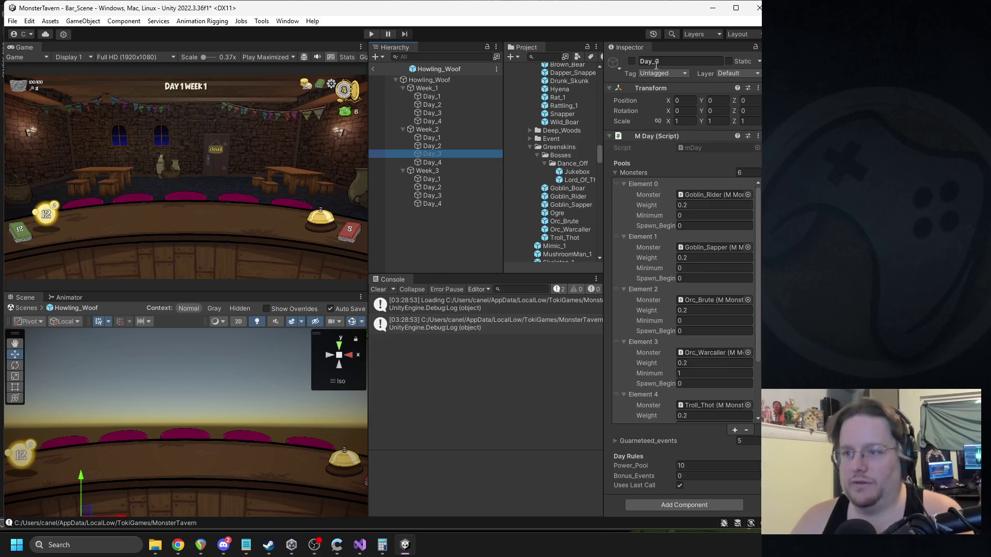
pyautogui.click(631, 61)
pyautogui.click(444, 129)
pyautogui.moveTo(441, 157)
pyautogui.mouseDown()
pyautogui.moveTo(746, 219)
pyautogui.moveTo(428, 165)
pyautogui.moveTo(717, 202)
pyautogui.mouseUp()
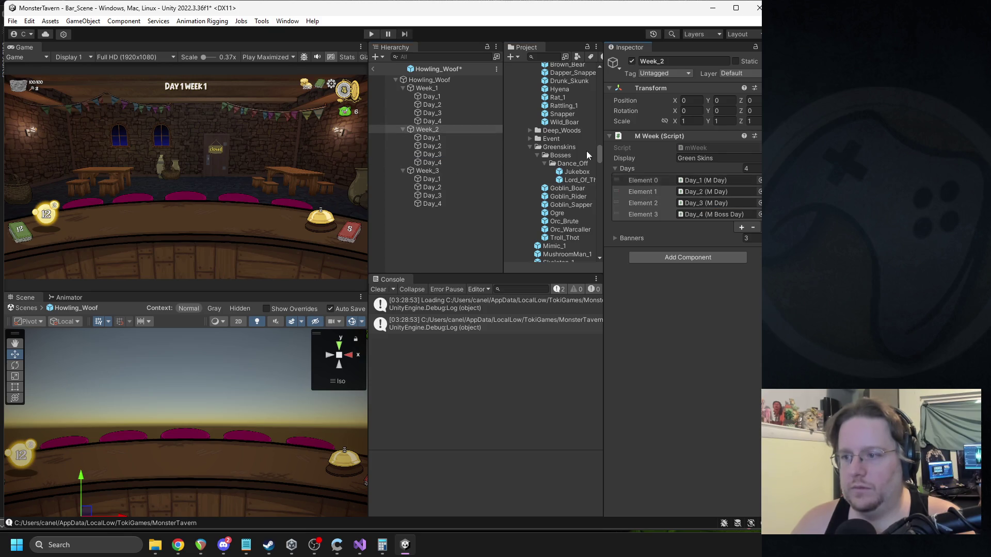
pyautogui.click(374, 68)
pyautogui.hotkey('ctrl', 's')
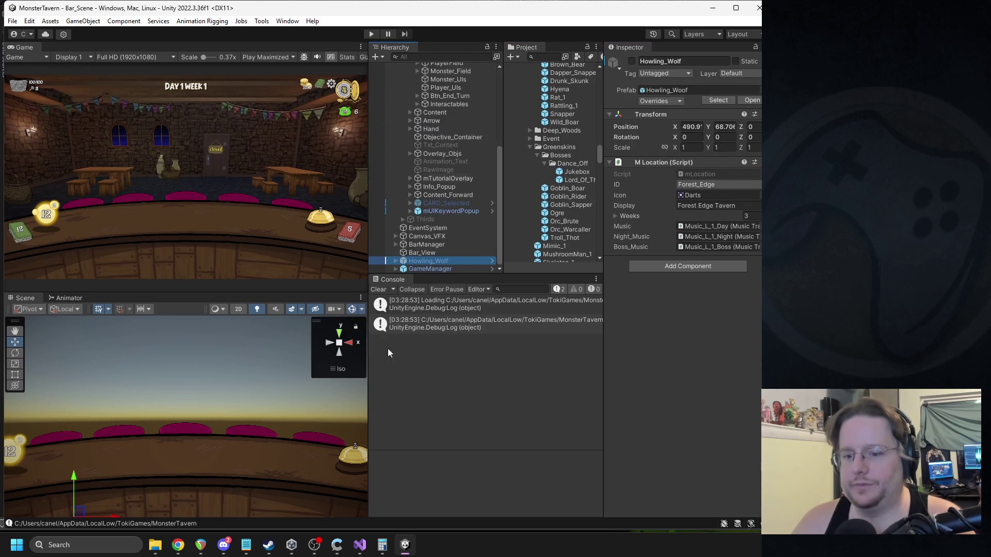
# Step: Return to Unity, scroll the Hierarchy, and expand Monster_Field to show its effect objects
pyautogui.hotkey('alt', 'Tab')
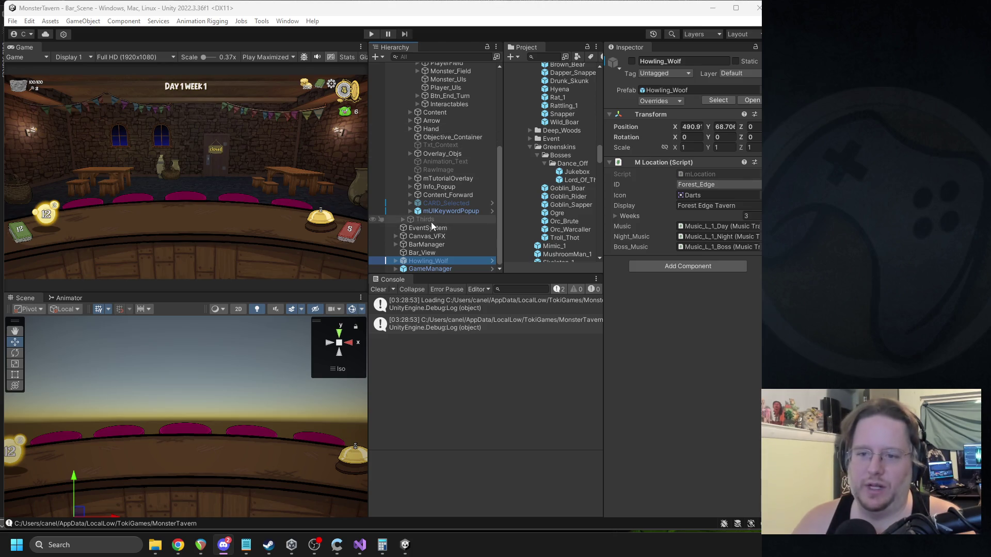
pyautogui.scroll(3, 431, 215)
pyautogui.scroll(4, 433, 202)
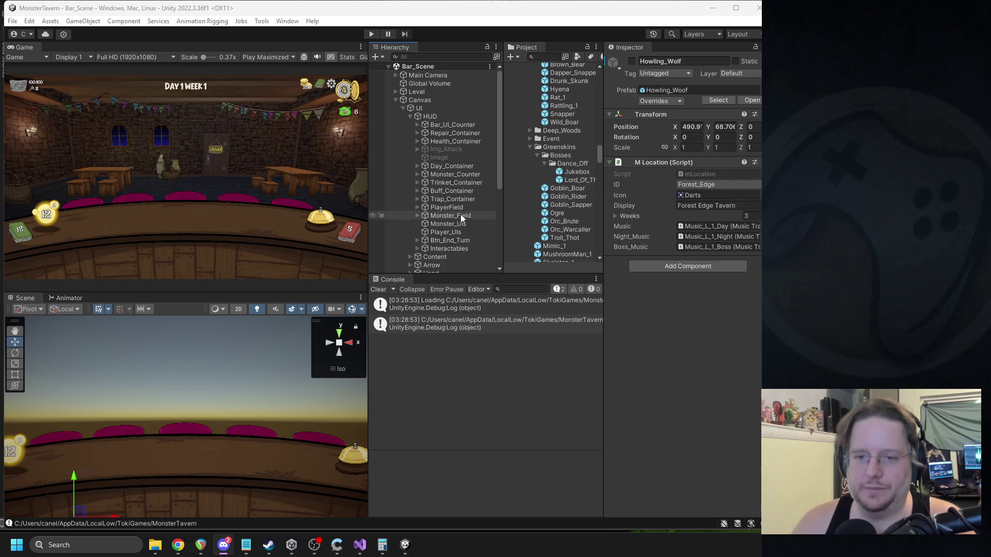
pyautogui.scroll(-3, 428, 124)
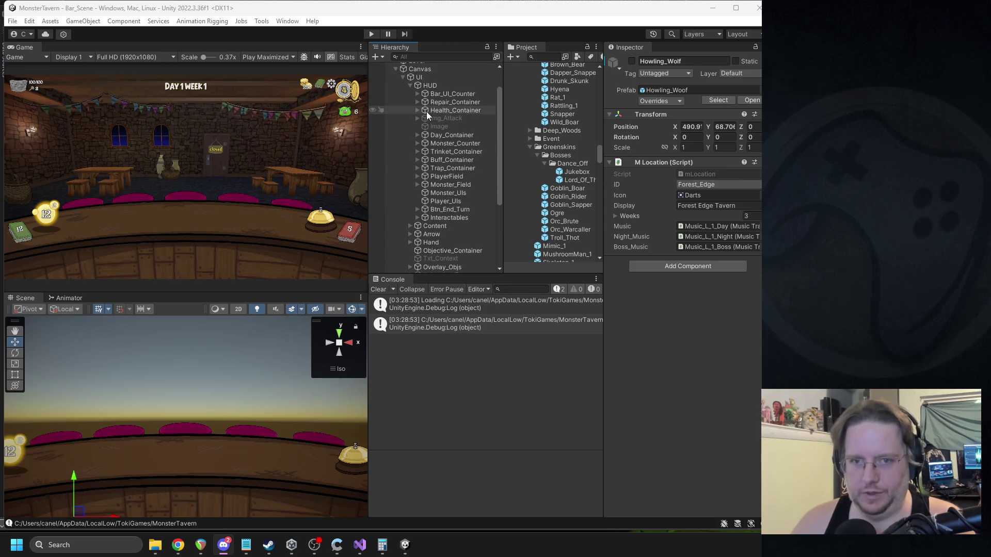
pyautogui.scroll(4, 562, 158)
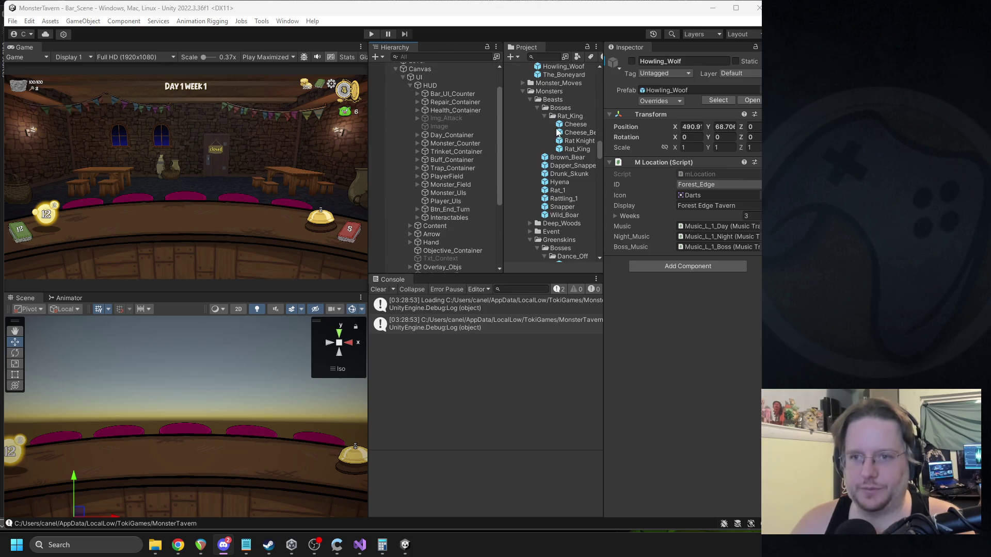
pyautogui.scroll(2, 586, 127)
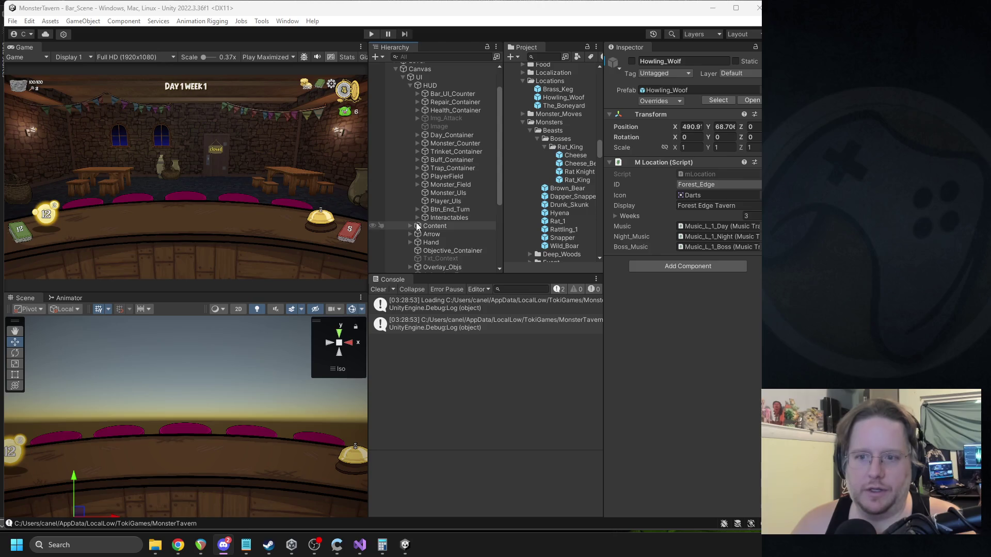
pyautogui.click(417, 184)
pyautogui.scroll(-3, 453, 215)
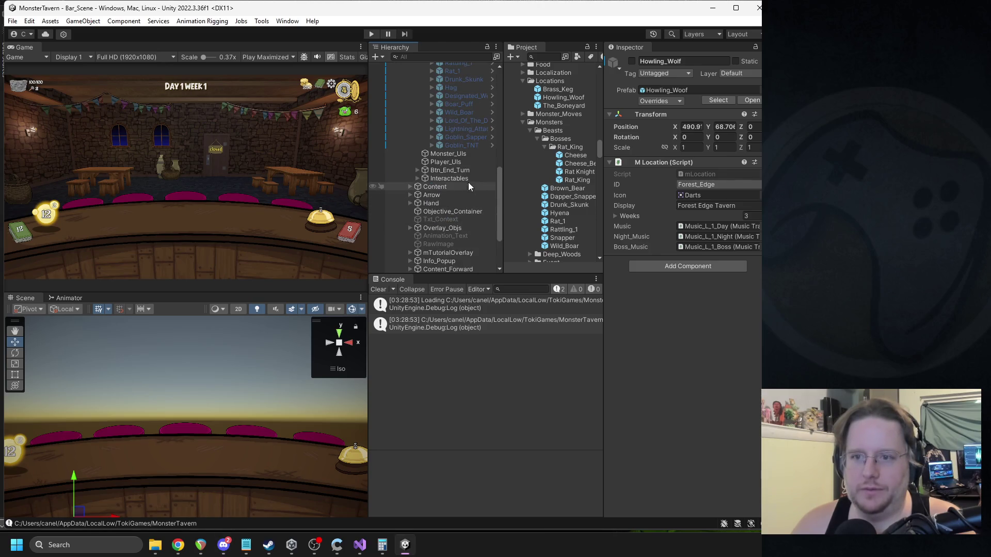
# Step: Duplicate Goblin_TNT, unpack the copy completely, and rename it Ogre_Booger
pyautogui.click(460, 147)
pyautogui.hotkey('ctrl', 'd')
pyautogui.rightClick(472, 153)
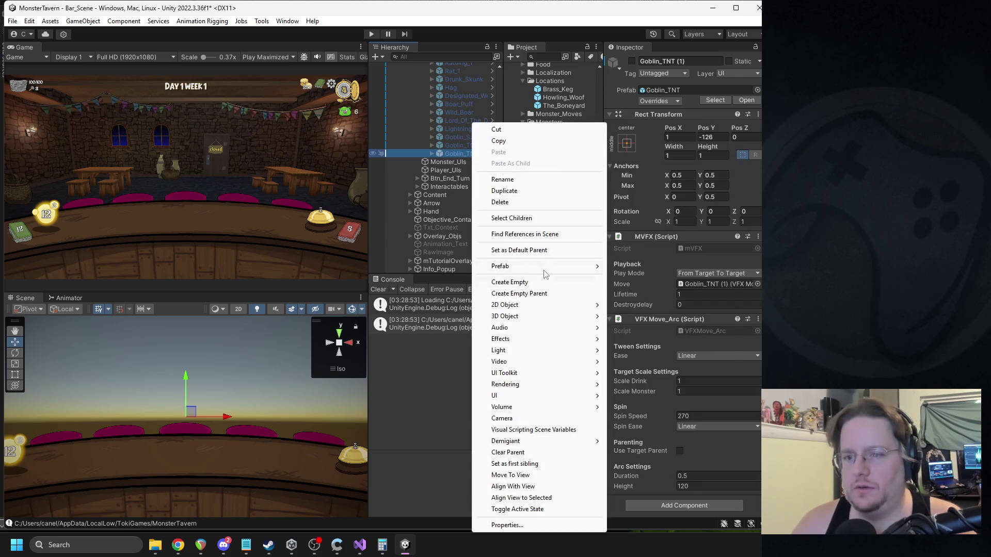
pyautogui.moveTo(541, 266)
pyautogui.click(661, 359)
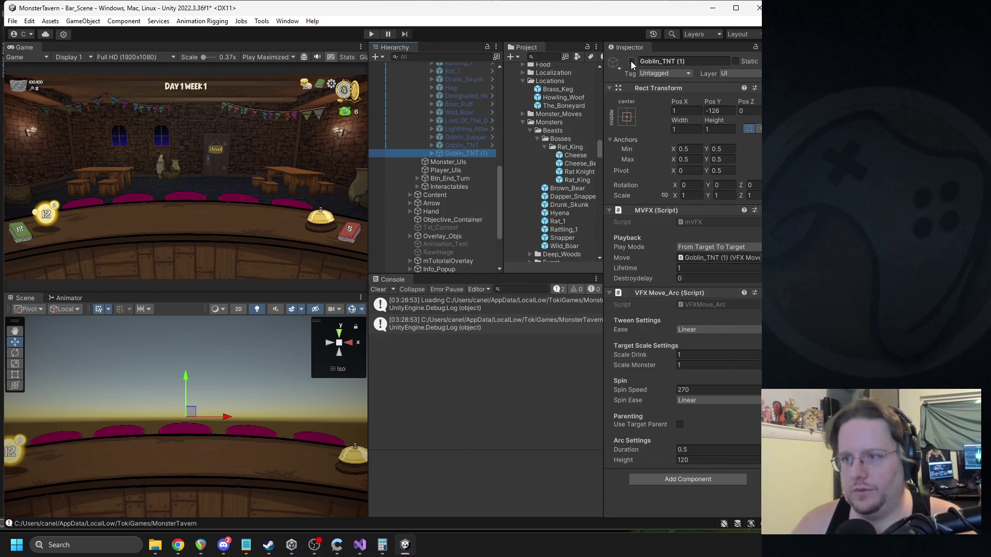
pyautogui.click(665, 61)
pyautogui.write('Ogre_Booger')
pyautogui.press('Return')
# Step: Collapse the Locations and Monsters folders
pyautogui.scroll(5, 563, 153)
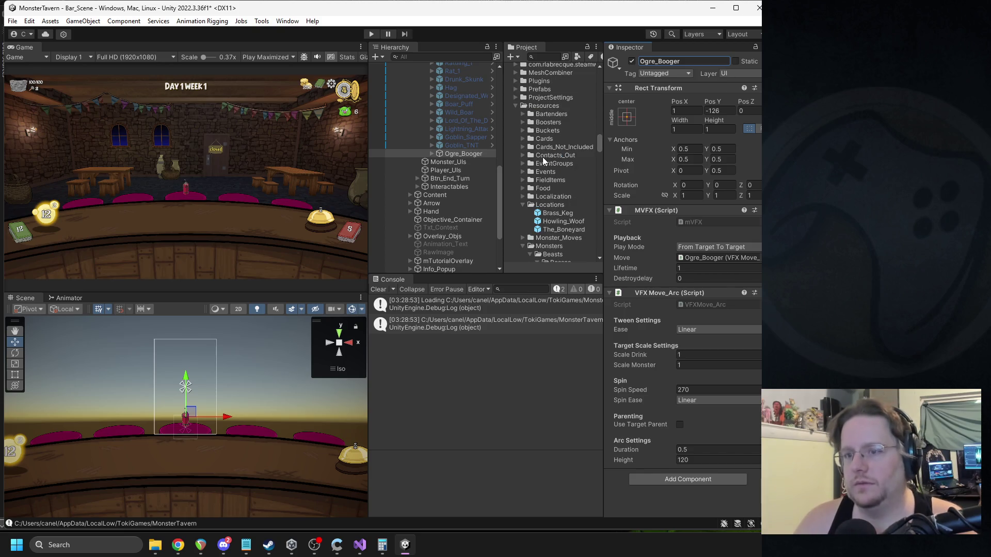
pyautogui.click(523, 205)
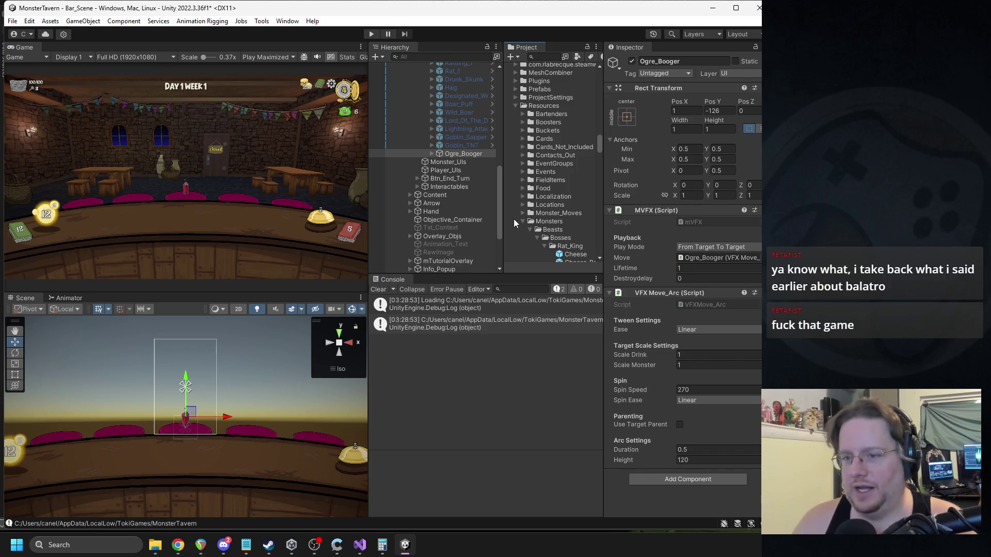
pyautogui.click(523, 222)
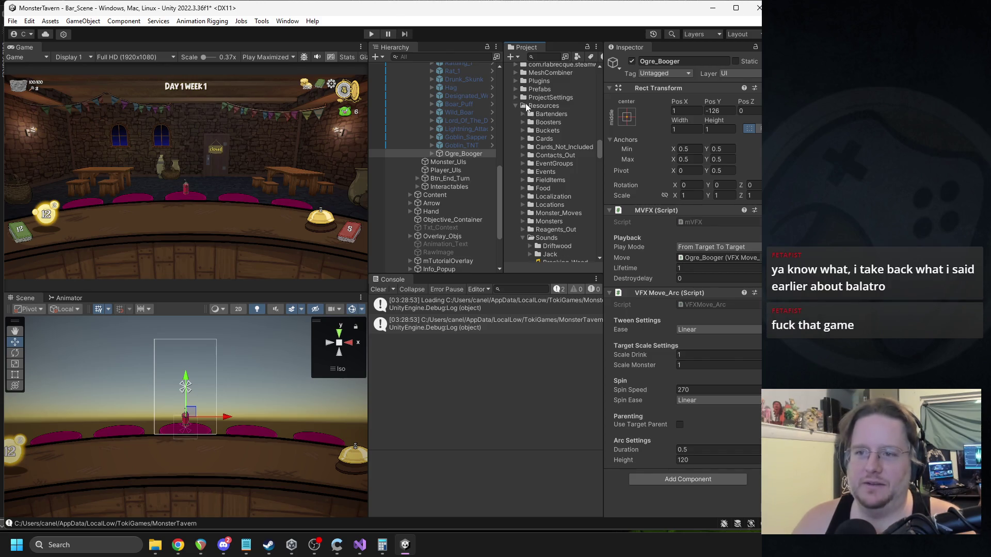
pyautogui.scroll(-3, 540, 191)
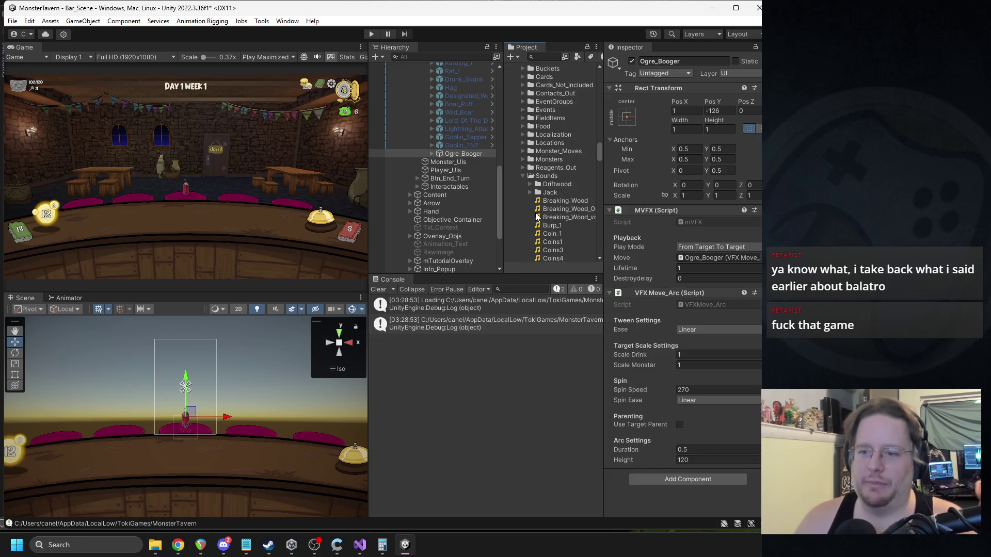
# Step: Make a new Ogre_Booger folder inside VFX and save the Ogre_Booger object there as a prefab
pyautogui.scroll(-3, 549, 171)
pyautogui.scroll(-3, 533, 147)
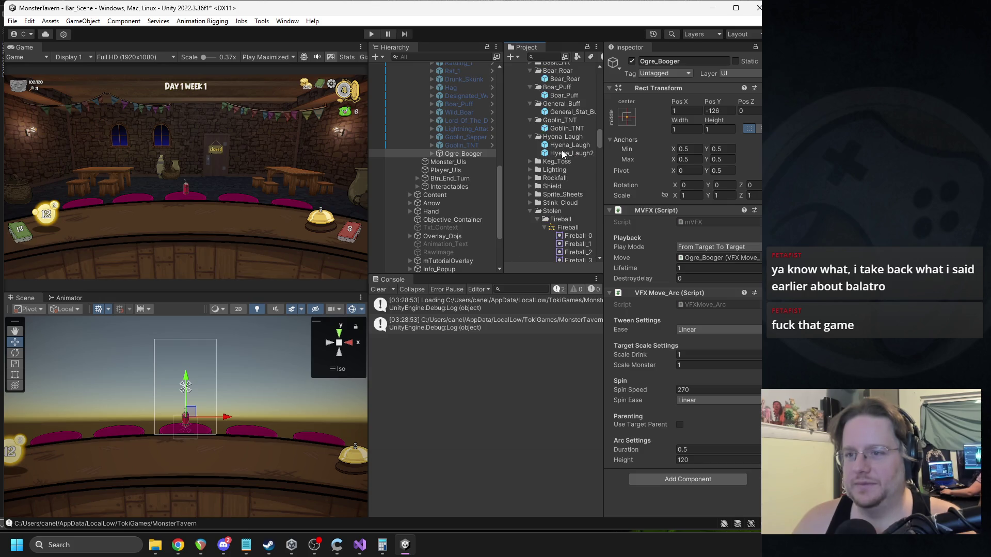
pyautogui.scroll(2, 562, 142)
pyautogui.scroll(1, 531, 141)
pyautogui.scroll(6, 530, 142)
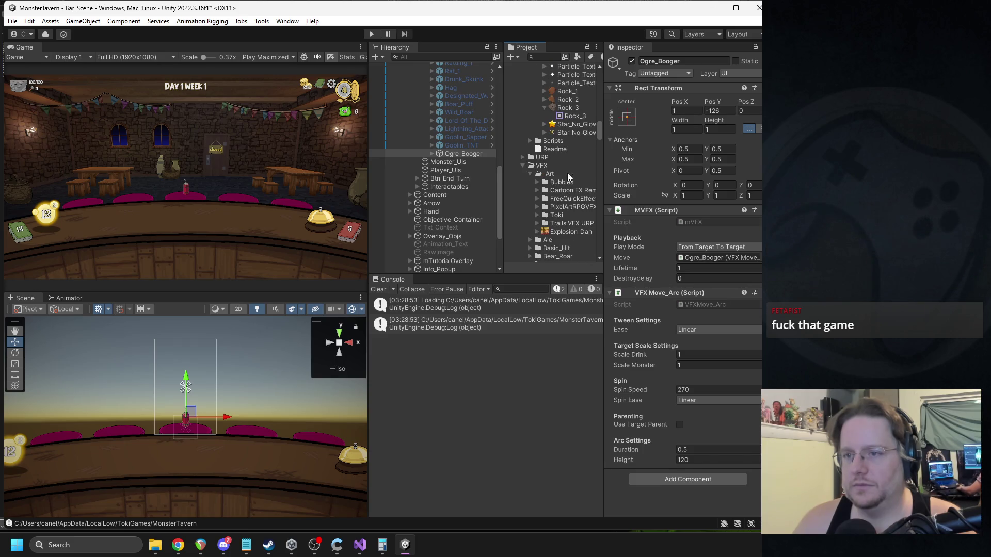
pyautogui.scroll(-3, 568, 172)
pyautogui.rightClick(542, 104)
pyautogui.moveTo(570, 116)
pyautogui.click(722, 28)
pyautogui.write('Ogre_Booger')
pyautogui.press('Return')
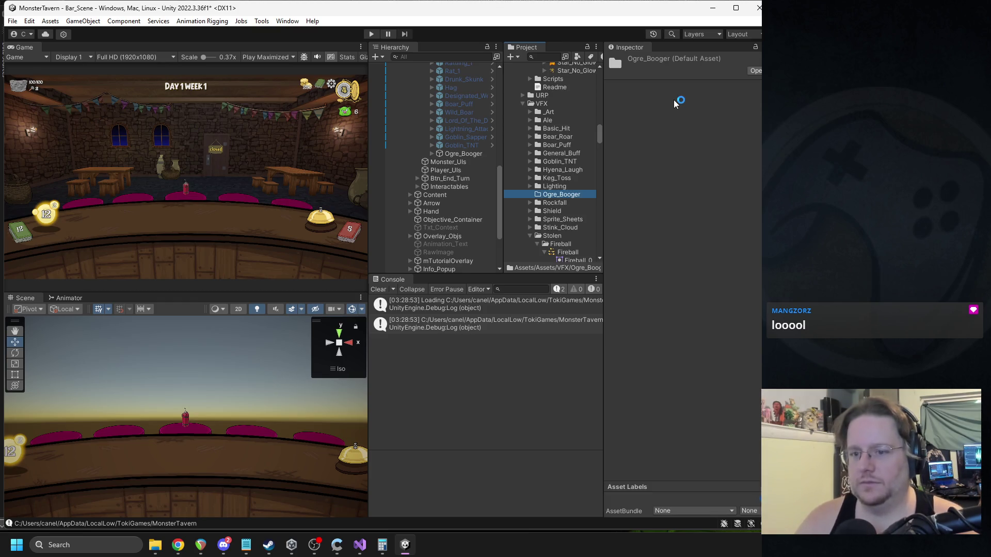
pyautogui.moveTo(463, 154); pyautogui.dragTo(554, 197)
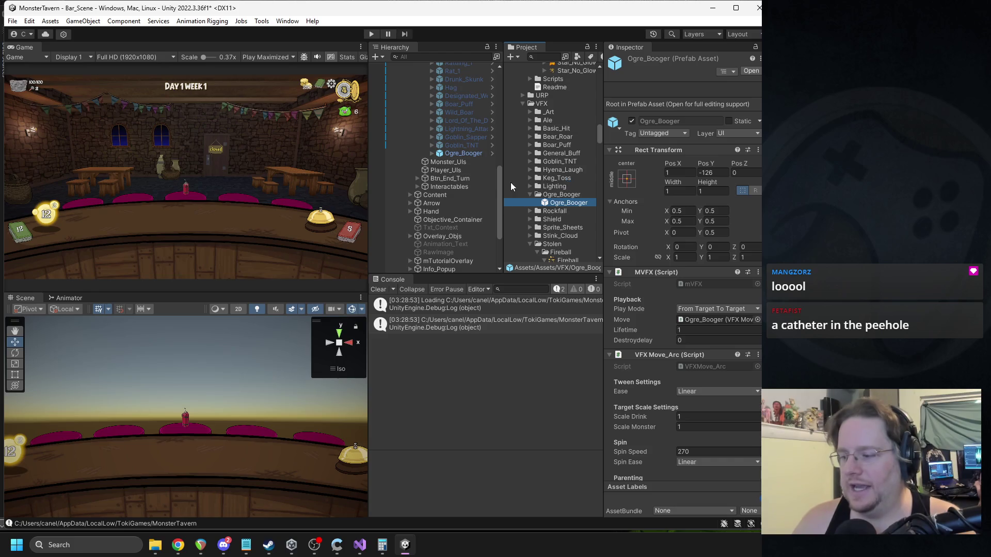
# Step: Expand Ogre_Booger and delete its Image child holding the TNT sprite
pyautogui.click(439, 153)
pyautogui.click(432, 153)
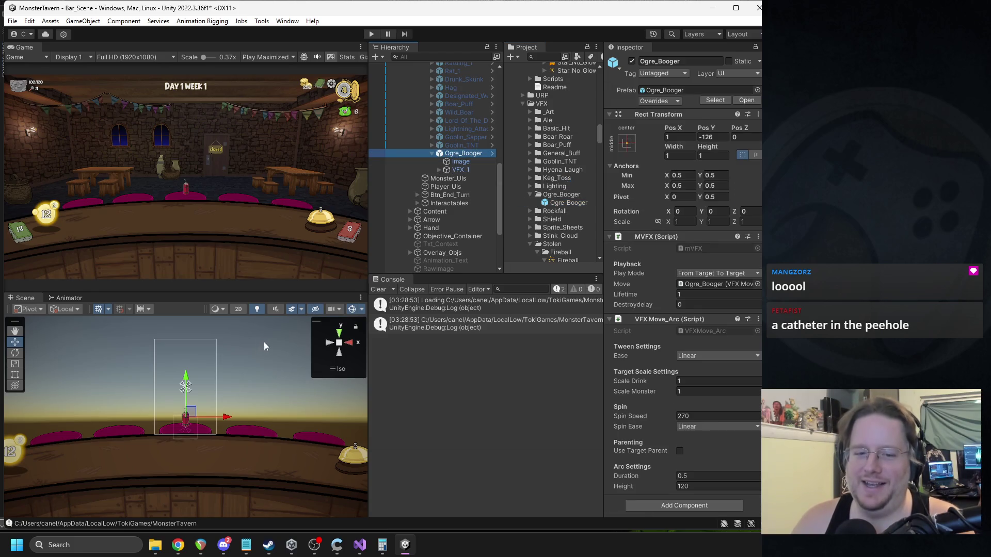
pyautogui.click(462, 161)
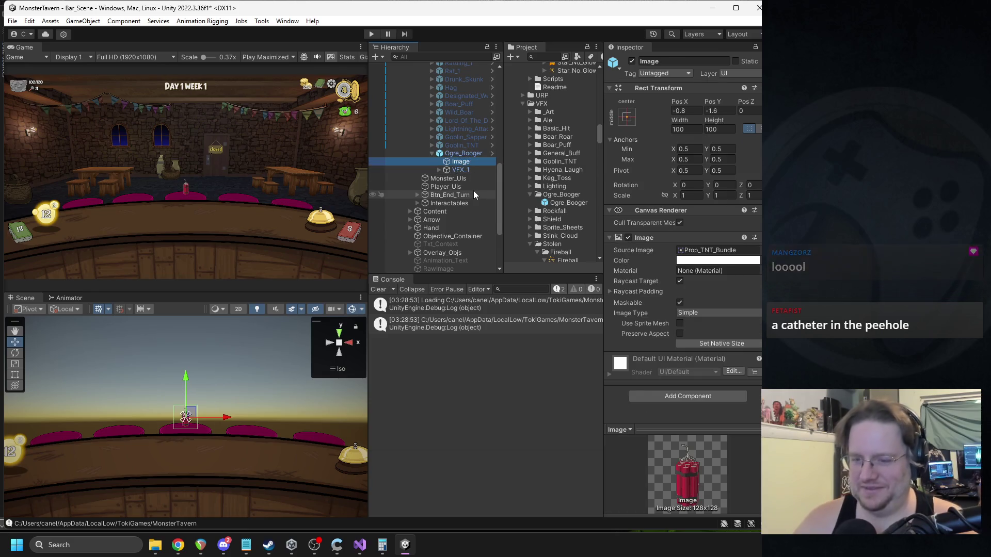
pyautogui.press('Delete')
# Step: Turn off the Texture Sheet Animation module on the VFX_1 particle effect
pyautogui.click(460, 162)
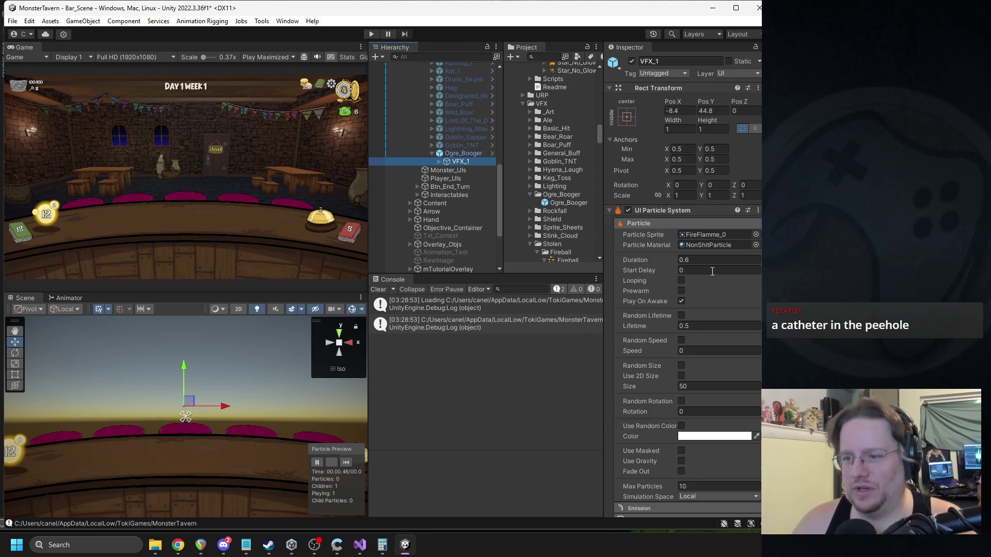
pyautogui.scroll(-5, 690, 287)
pyautogui.click(630, 413)
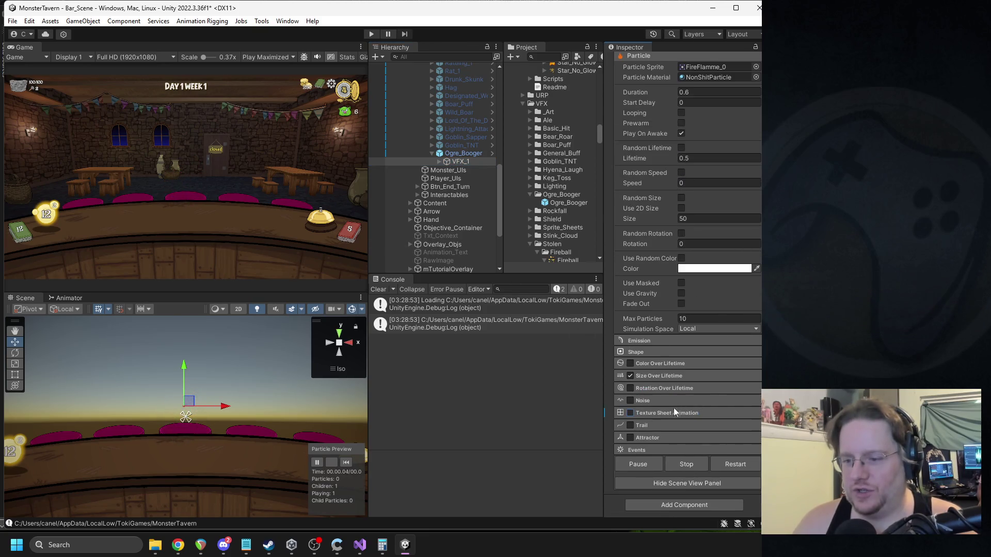
pyautogui.click(664, 411)
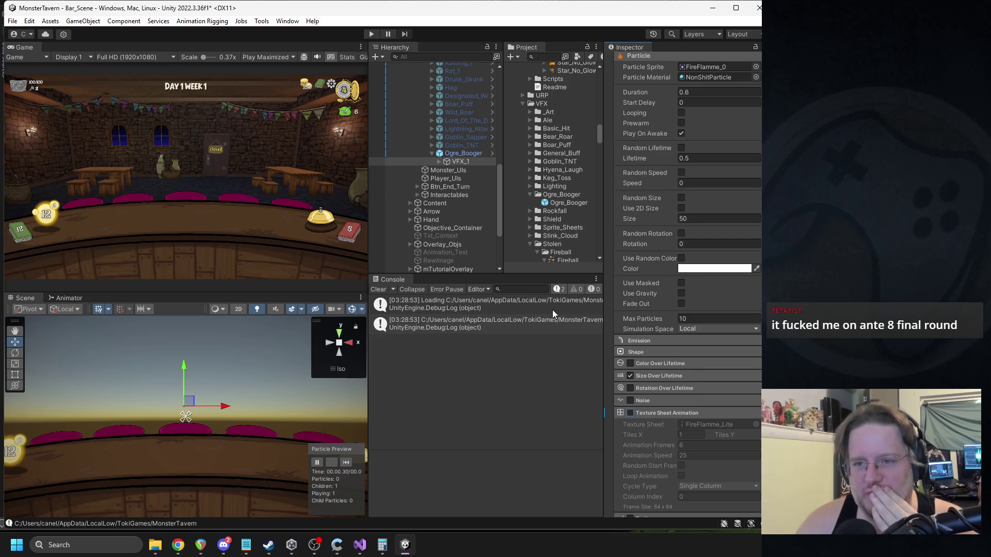
pyautogui.hotkey('alt', 'Tab')
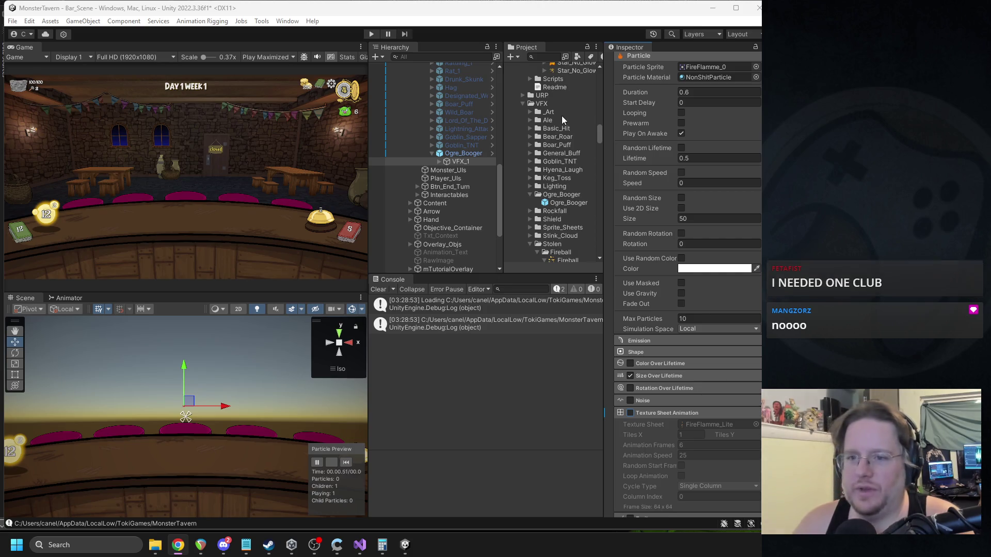
pyautogui.click(482, 160)
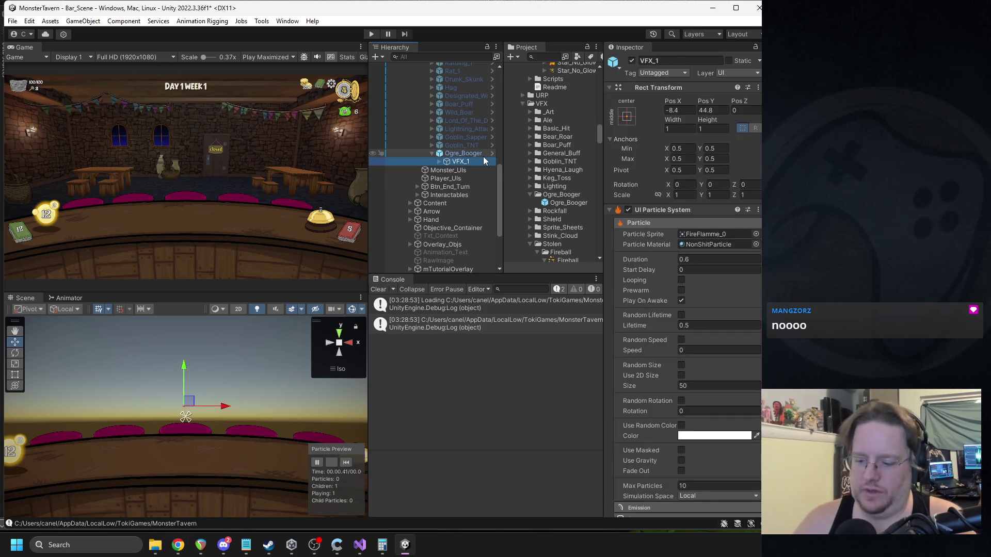
# Step: Delete VFX_1 and add a new UI Image child named Image under Ogre_Booger
pyautogui.press('Delete')
pyautogui.rightClick(463, 154)
pyautogui.moveTo(521, 395)
pyautogui.click(655, 212)
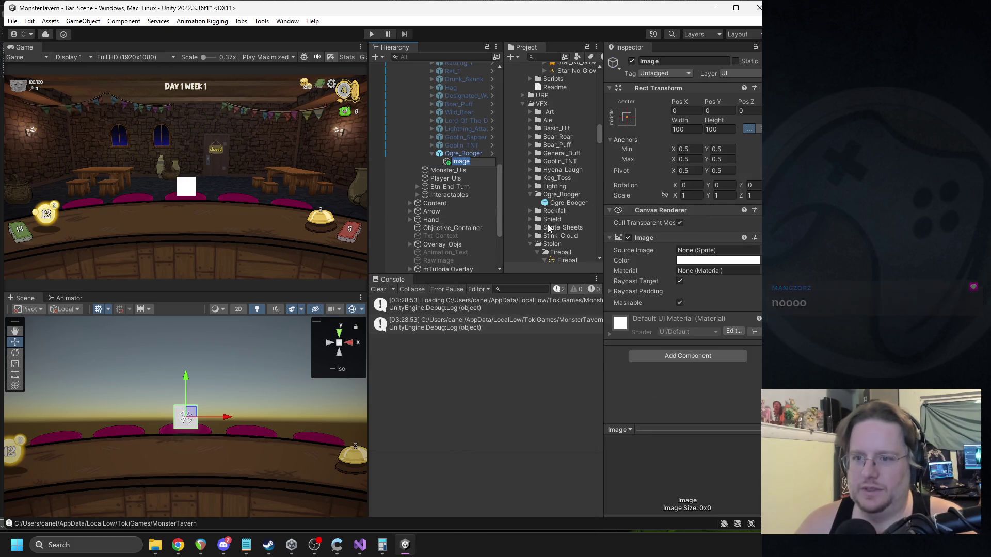
pyautogui.click(679, 283)
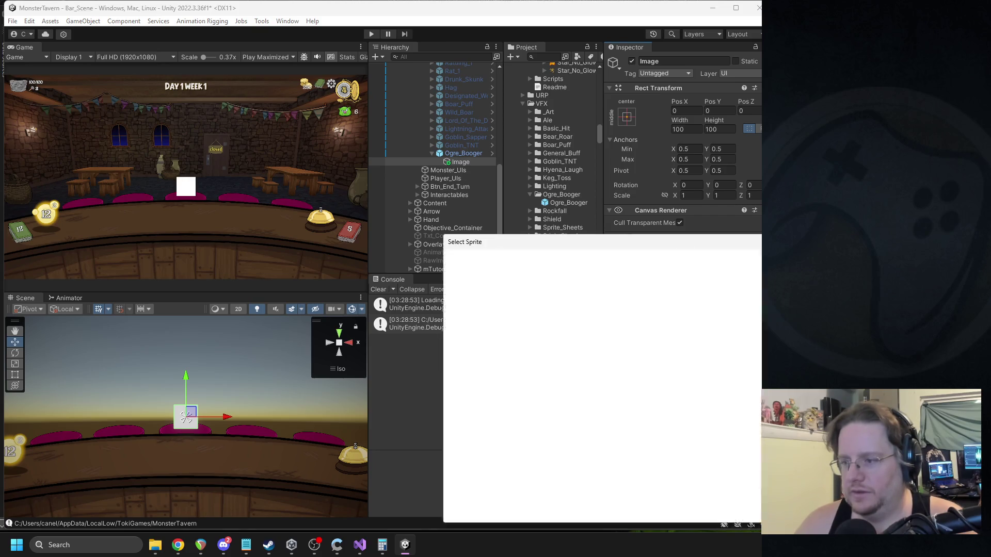
# Step: Set the new Image's Source Image to the balloon sprite
pyautogui.click(756, 250)
pyautogui.moveTo(735, 242); pyautogui.dragTo(458, 149)
pyautogui.scroll(-10, 594, 291)
pyautogui.scroll(-5, 594, 291)
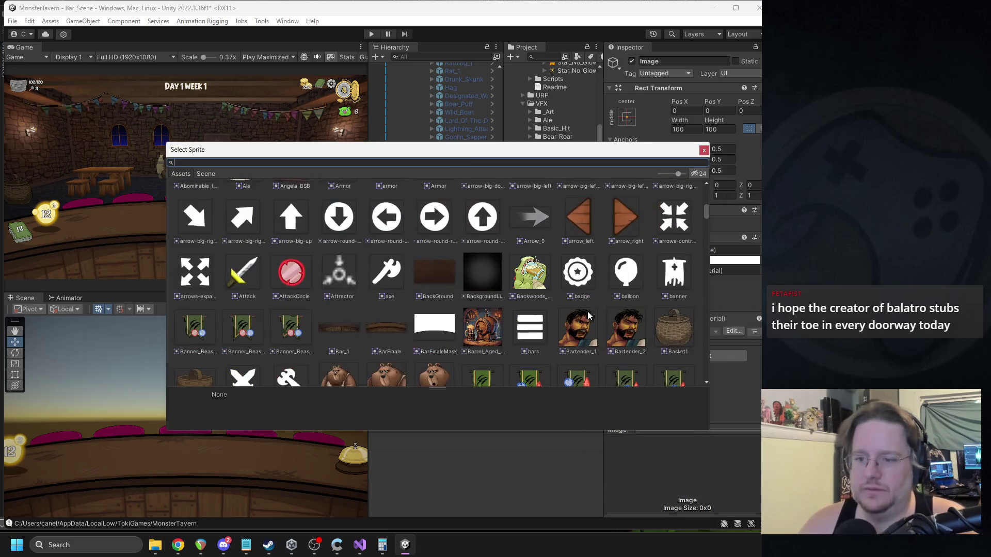
pyautogui.doubleClick(630, 275)
pyautogui.click(730, 260)
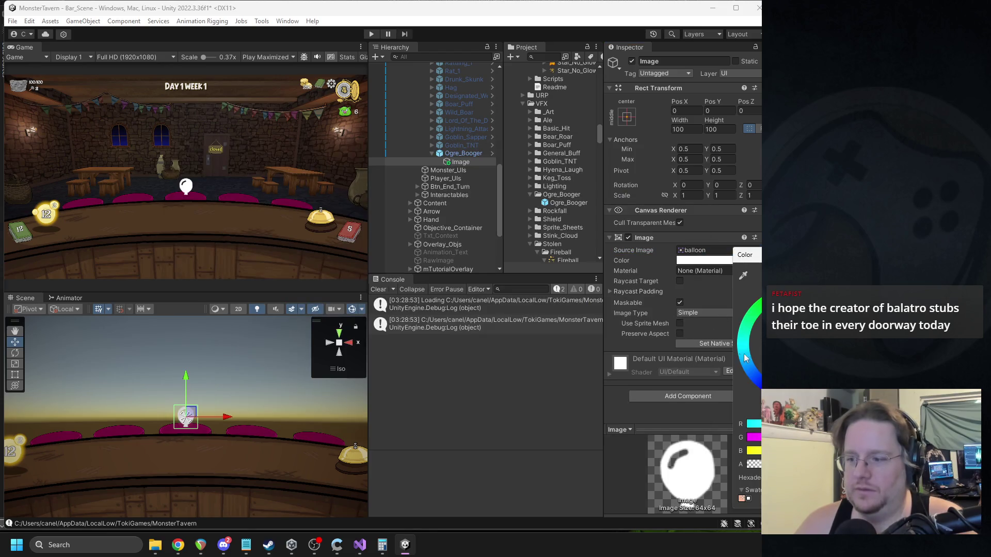
# Step: Tint the balloon image bright green with slightly lowered alpha
pyautogui.click(807, 322)
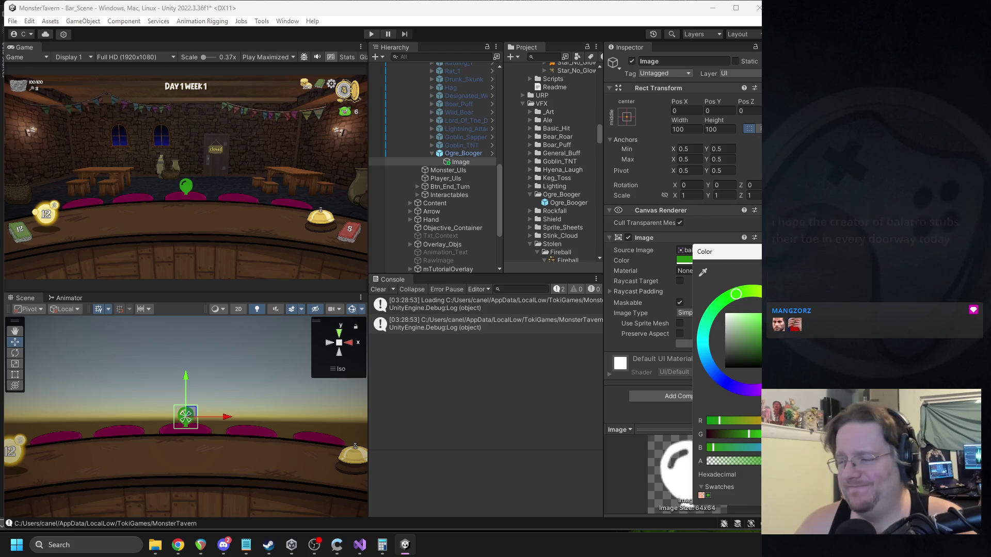
pyautogui.moveTo(759, 460)
pyautogui.mouseDown()
pyautogui.moveTo(739, 461)
pyautogui.moveTo(760, 434)
pyautogui.moveTo(758, 463)
pyautogui.mouseUp()
pyautogui.click(465, 403)
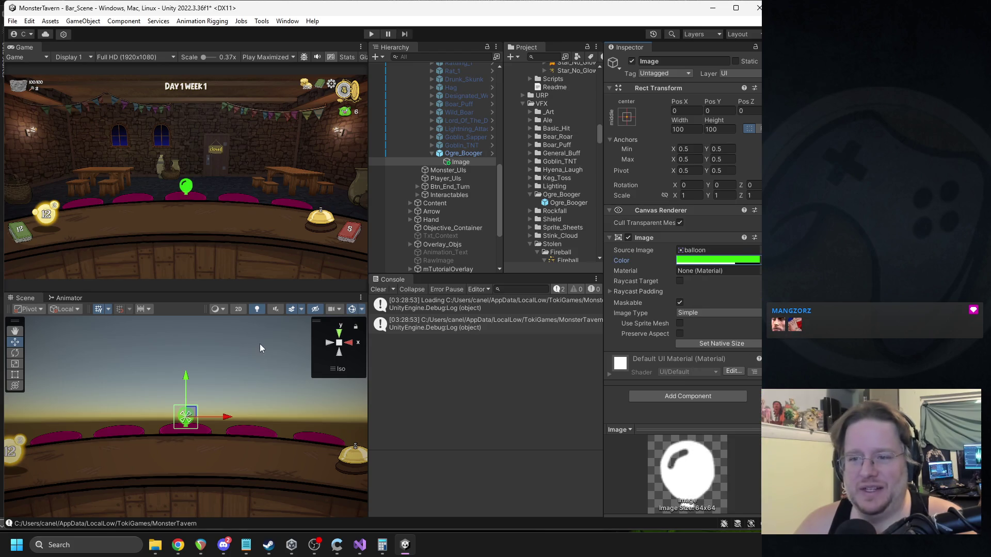
# Step: Squash the balloon vertically to a Y scale of 0.7012
pyautogui.press('r')
pyautogui.moveTo(186, 376)
pyautogui.mouseDown()
pyautogui.moveTo(185, 390)
pyautogui.moveTo(186, 370)
pyautogui.mouseUp()
pyautogui.scroll(5, 217, 388)
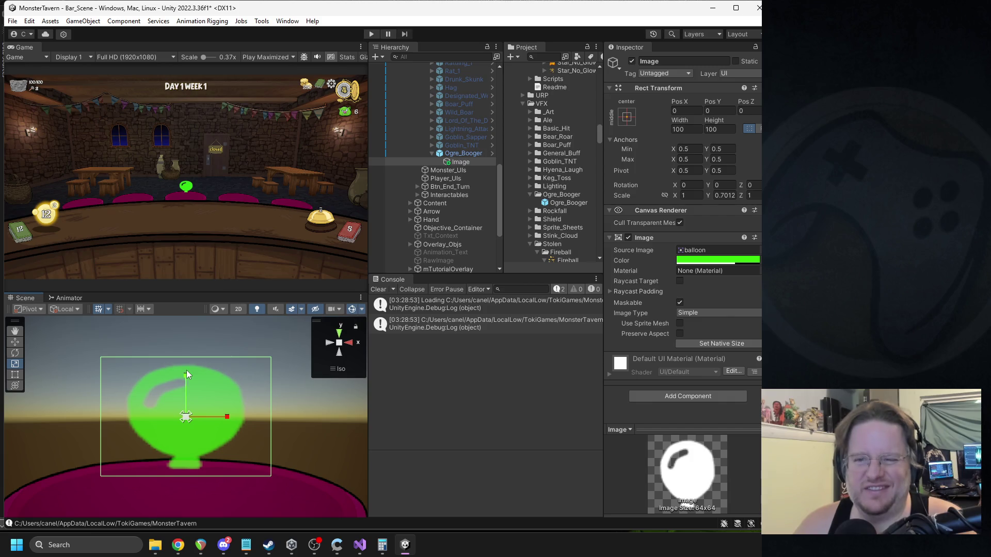
pyautogui.click(756, 250)
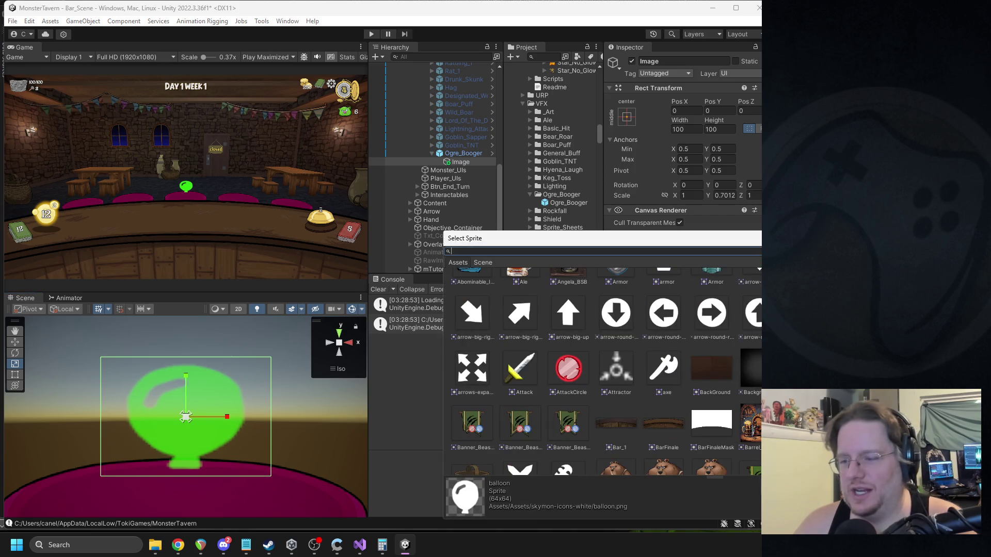
# Step: Swap the sprite to bubble_grey and stretch it taller to Y scale 0.9204
pyautogui.scroll(-5, 729, 363)
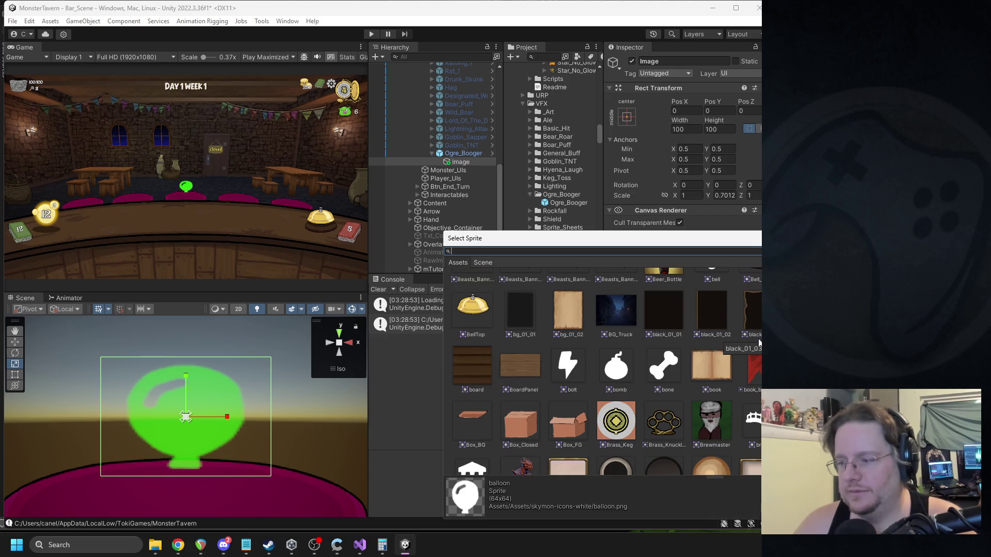
pyautogui.doubleClick(615, 467)
pyautogui.moveTo(184, 377); pyautogui.dragTo(184, 364)
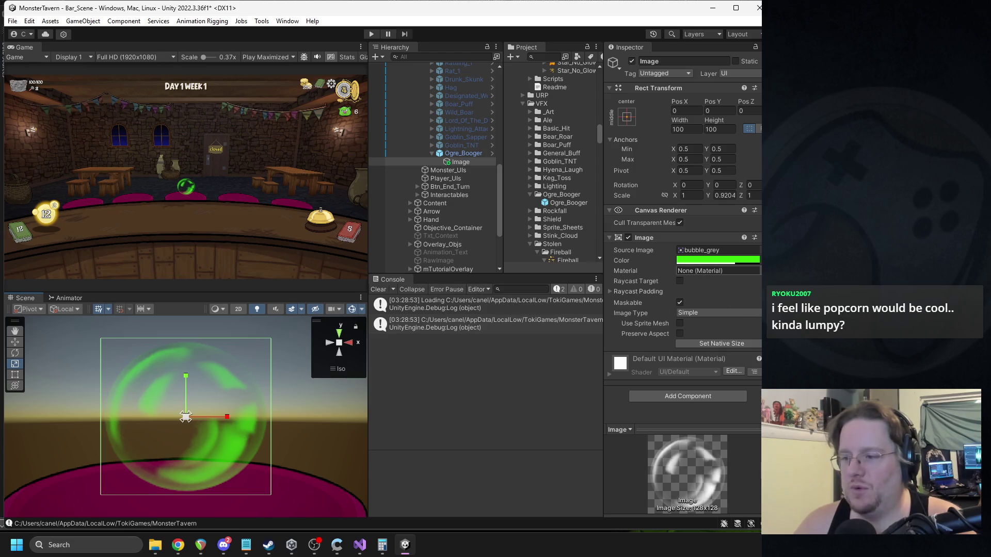
# Step: Replace the image's sprite with the Shadow blob
pyautogui.click(757, 251)
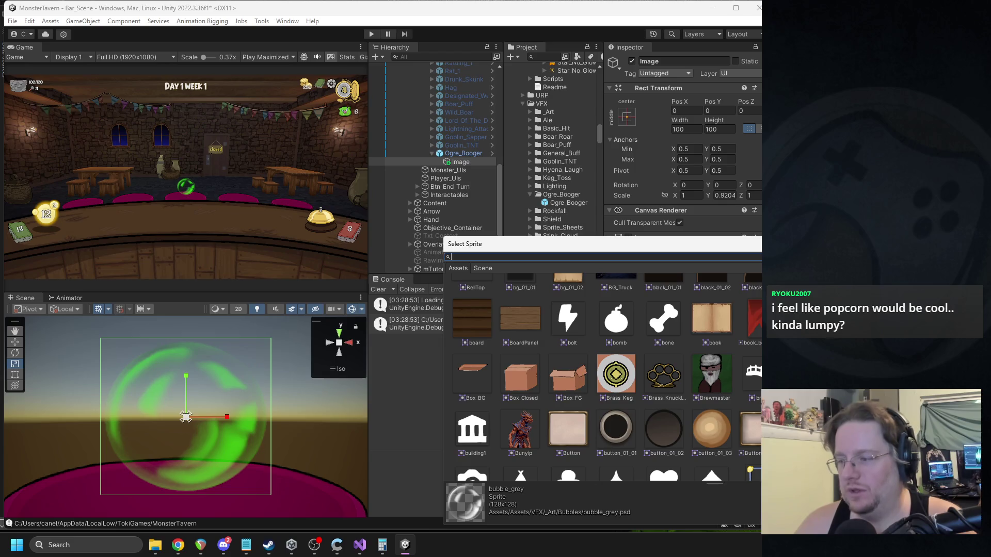
pyautogui.scroll(-15, 601, 376)
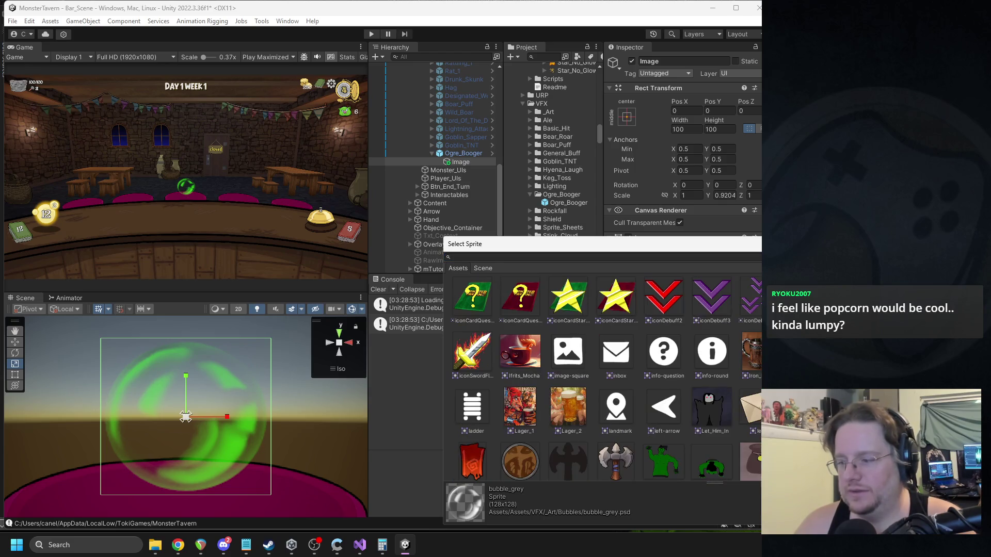
pyautogui.scroll(-10, 601, 377)
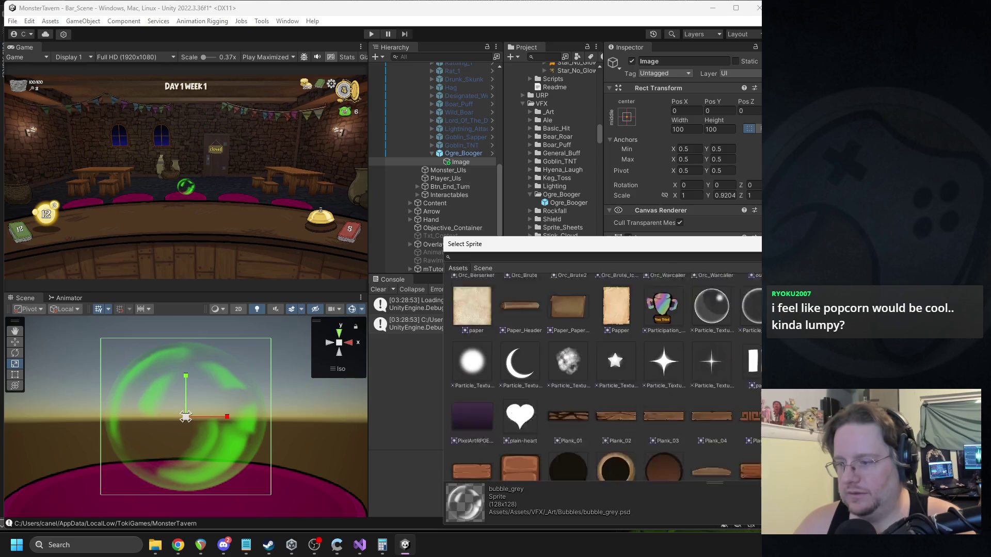
pyautogui.scroll(-10, 601, 376)
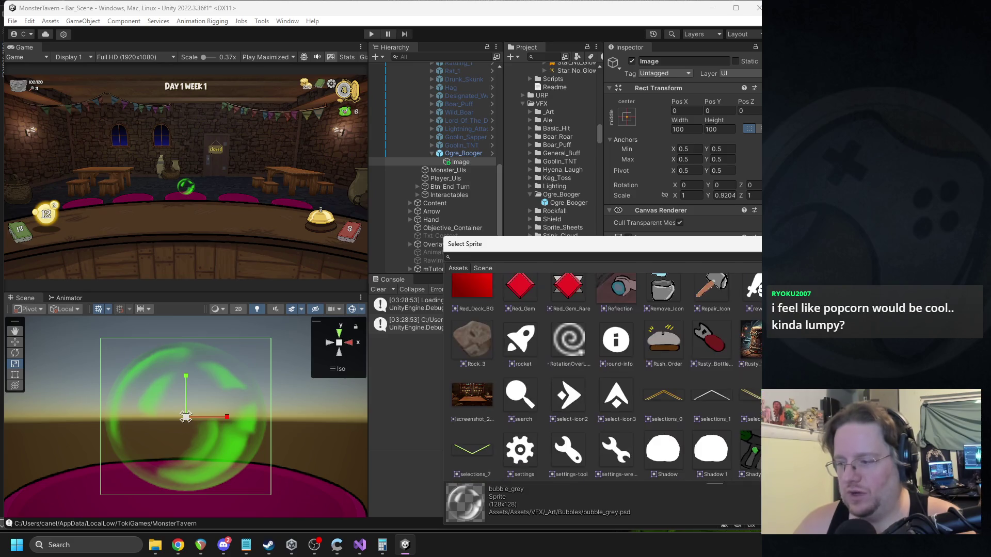
pyautogui.scroll(-2, 601, 377)
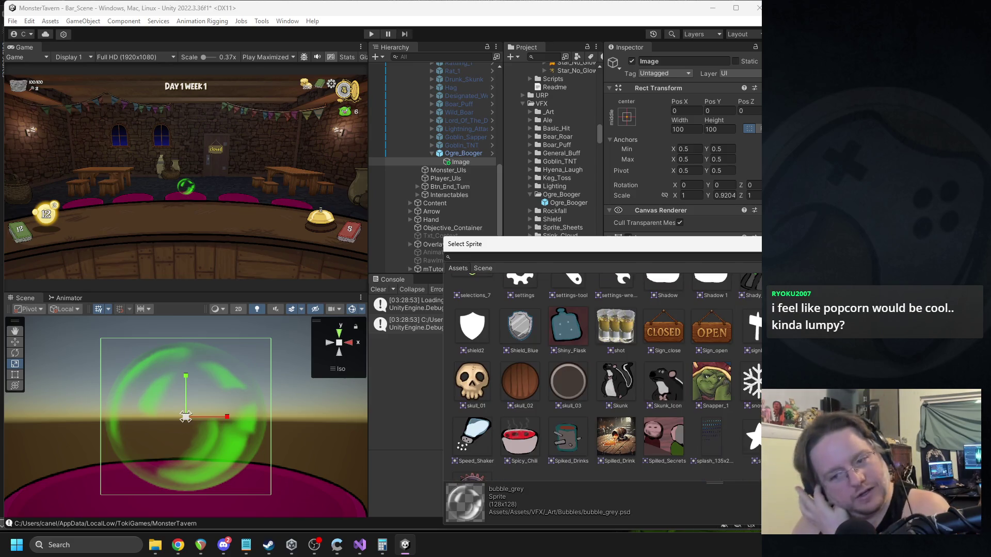
pyautogui.scroll(-5, 601, 377)
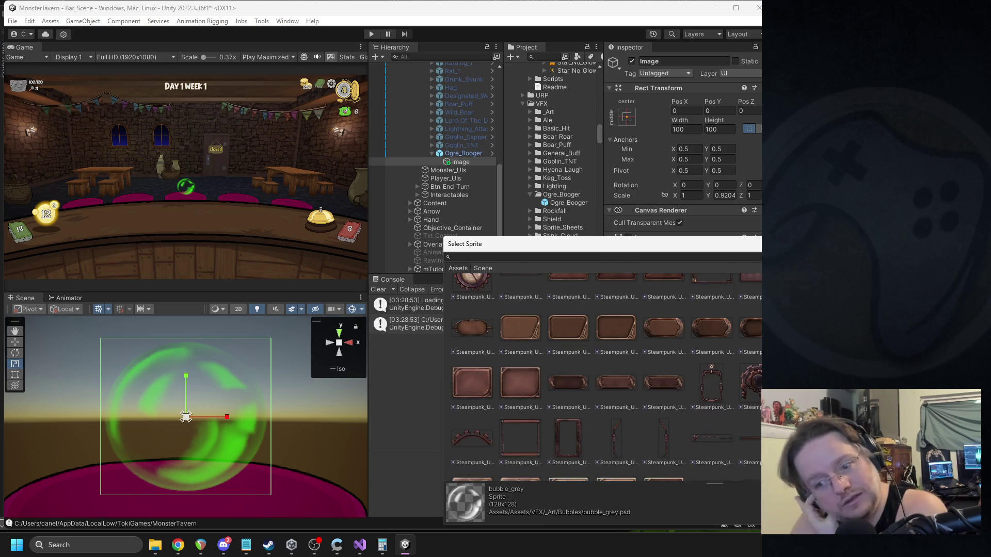
pyautogui.scroll(3, 601, 376)
pyautogui.scroll(3, 604, 377)
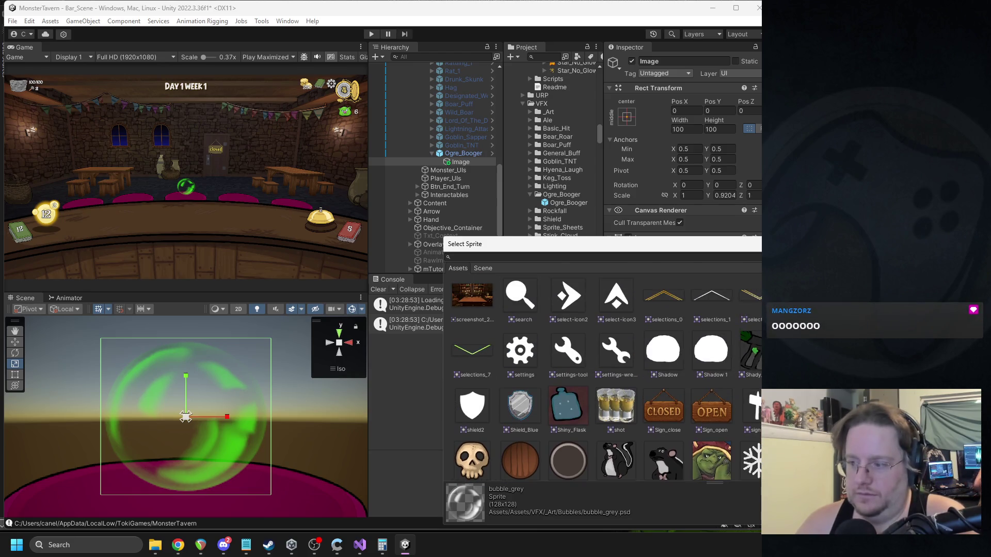
pyautogui.doubleClick(662, 350)
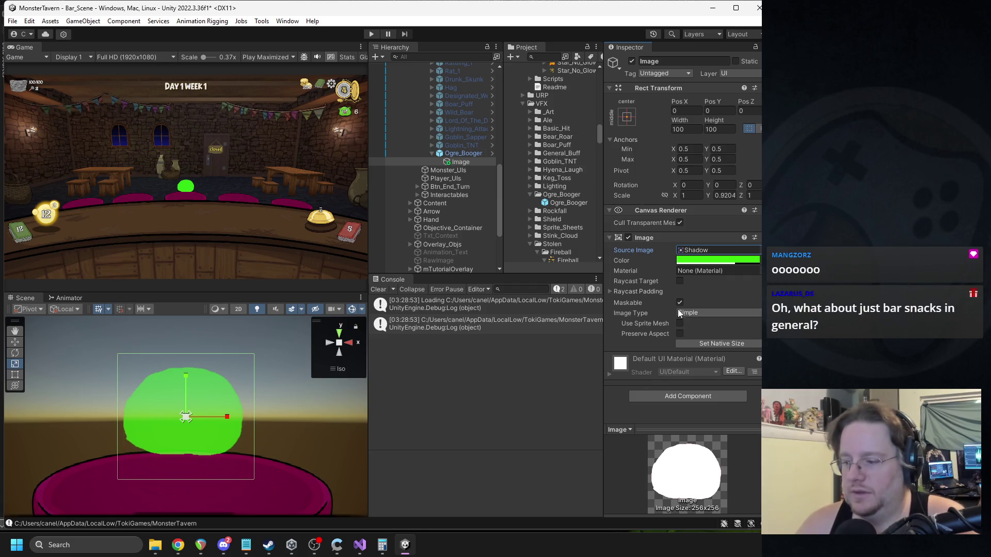
# Step: Readjust the Shadow blob's green tint in the colour picker, then close the picker
pyautogui.click(708, 260)
pyautogui.moveTo(760, 324)
pyautogui.mouseDown()
pyautogui.moveTo(758, 356)
pyautogui.moveTo(760, 326)
pyautogui.mouseUp()
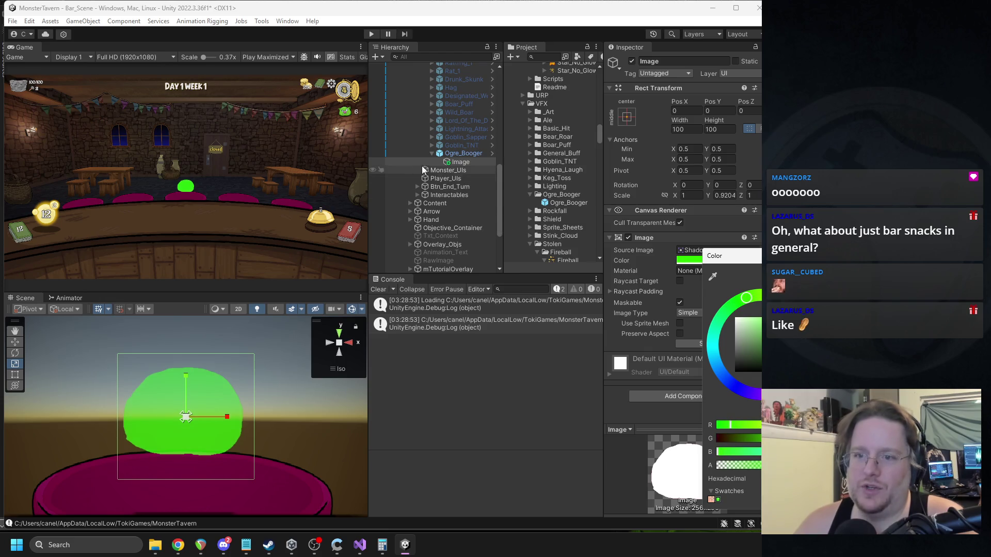
pyautogui.scroll(5, 440, 173)
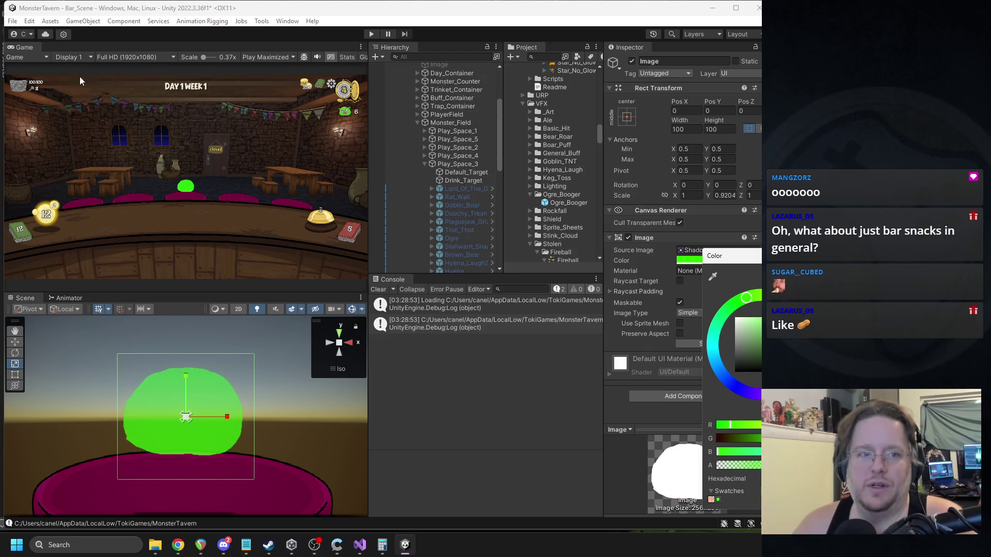
pyautogui.moveTo(153, 12)
pyautogui.mouseDown()
pyautogui.moveTo(189, 13)
pyautogui.moveTo(152, 14)
pyautogui.mouseUp()
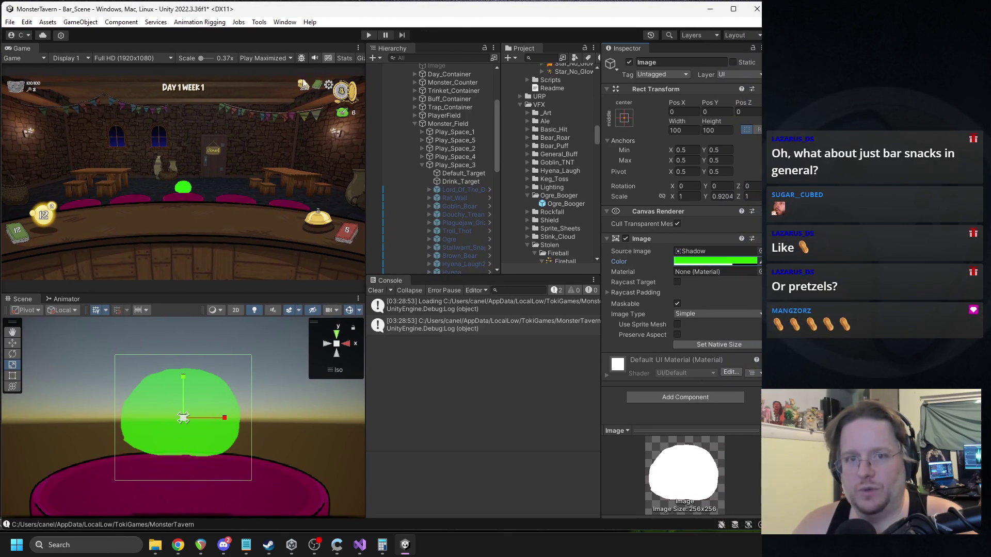
pyautogui.moveTo(192, 60)
pyautogui.mouseDown()
pyautogui.moveTo(206, 60)
pyautogui.moveTo(188, 60)
pyautogui.mouseUp()
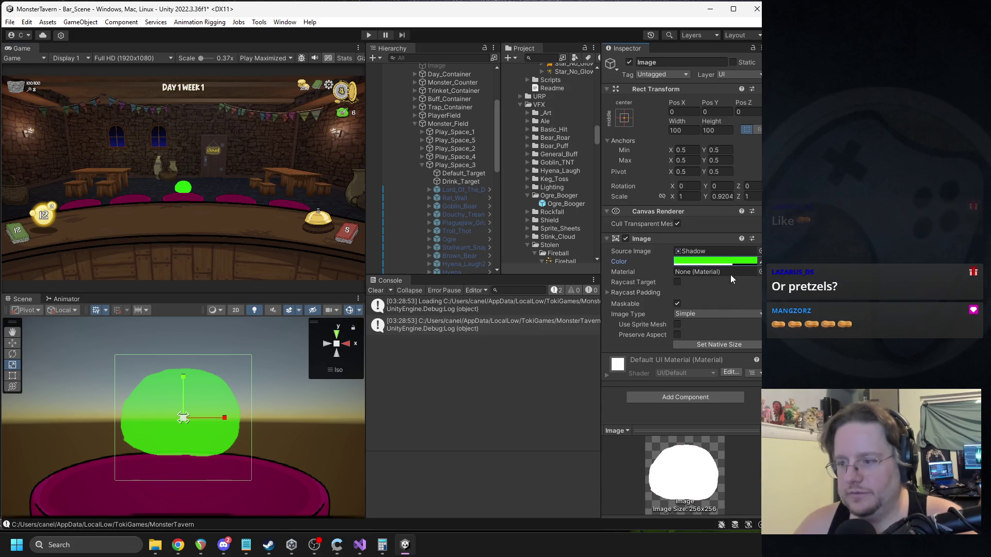
pyautogui.click(727, 262)
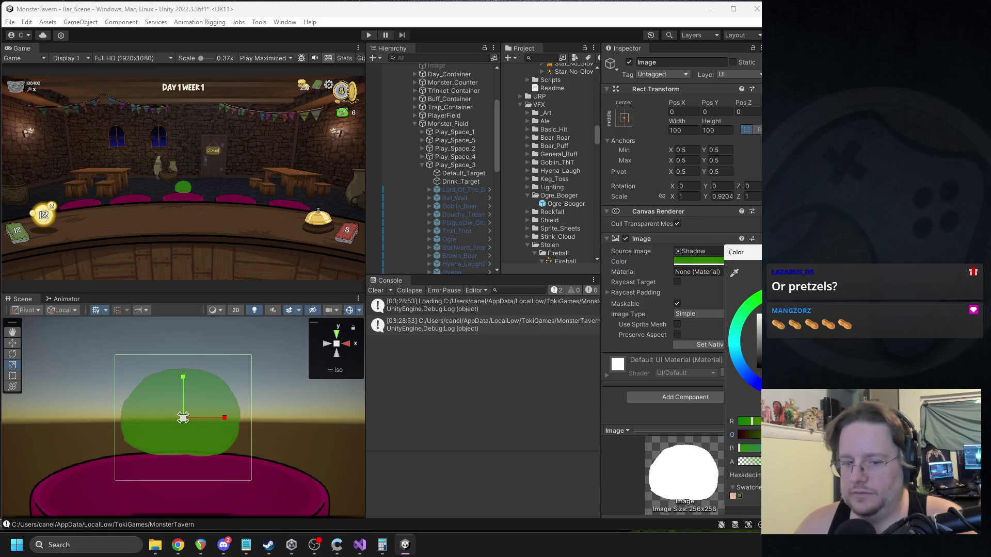
pyautogui.moveTo(774, 351)
pyautogui.mouseDown()
pyautogui.moveTo(774, 330)
pyautogui.moveTo(774, 361)
pyautogui.mouseUp()
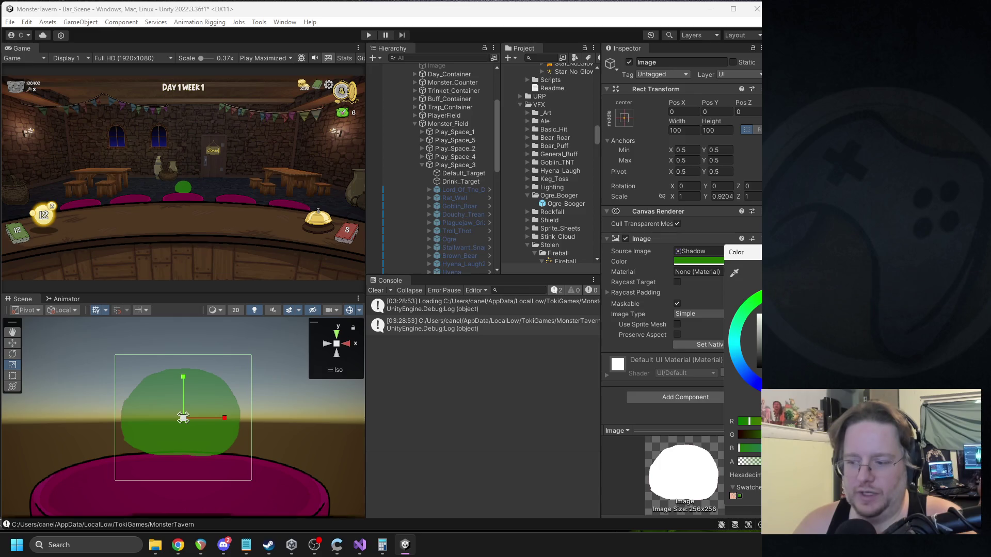
pyautogui.moveTo(774, 361)
pyautogui.mouseDown()
pyautogui.moveTo(774, 345)
pyautogui.moveTo(774, 367)
pyautogui.moveTo(774, 355)
pyautogui.mouseUp()
pyautogui.press('Escape')
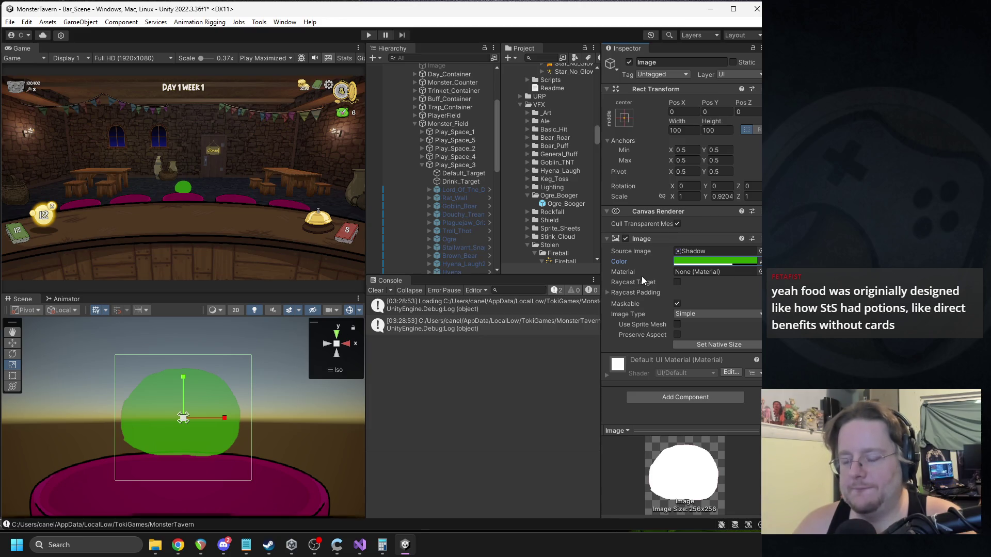
# Step: Browse the Select Sprite grid and set the image's source to Turkey_Leg
pyautogui.click(760, 251)
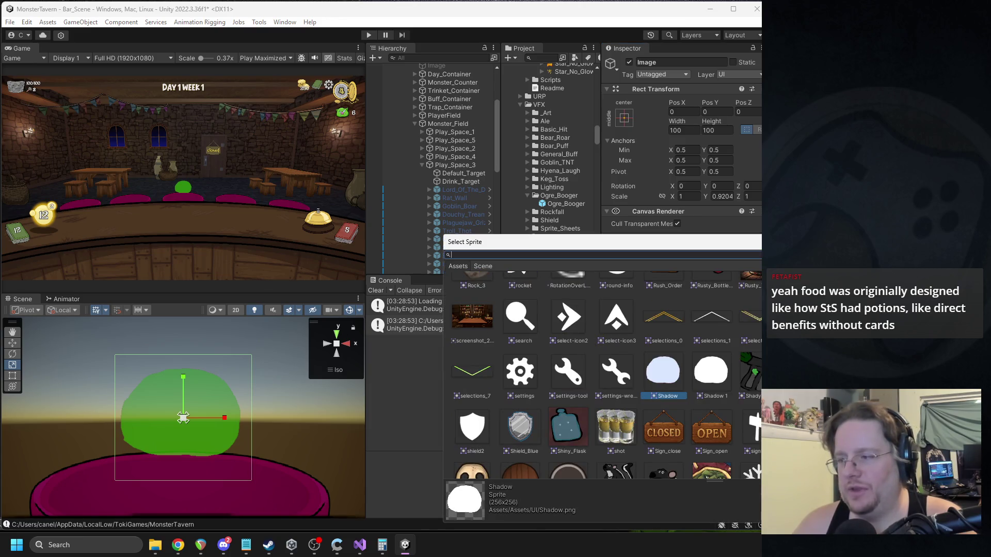
pyautogui.moveTo(897, 234); pyautogui.dragTo(662, 199)
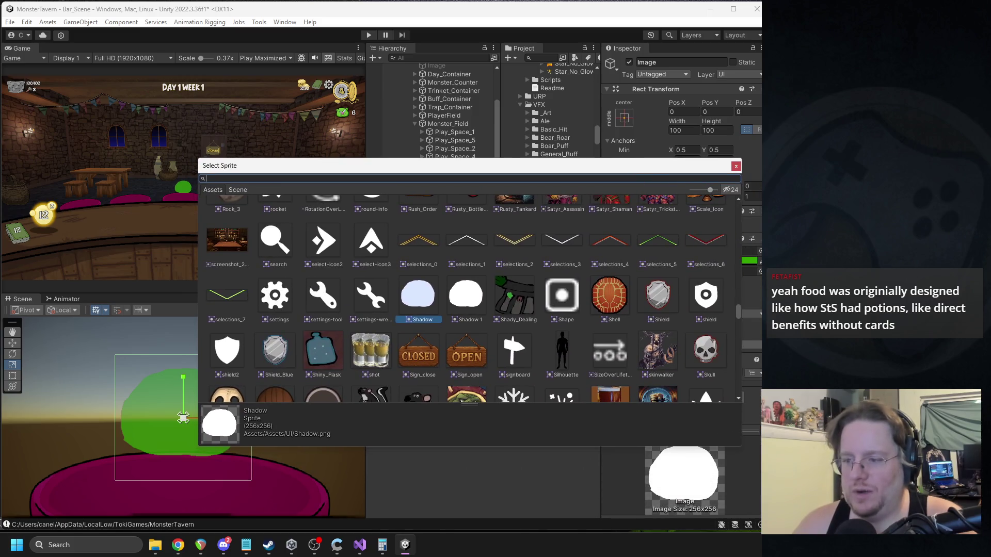
pyautogui.scroll(-3, 545, 328)
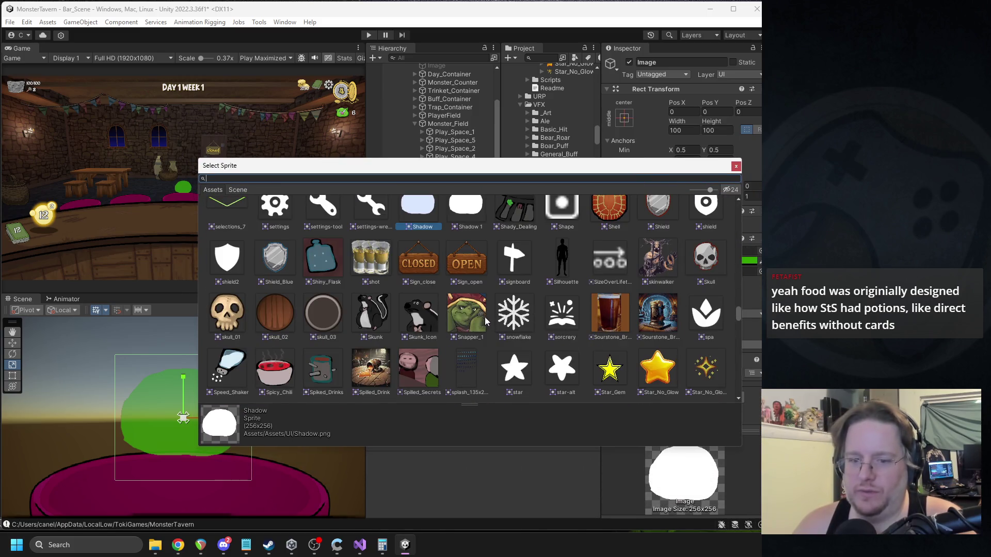
pyautogui.scroll(-4, 484, 330)
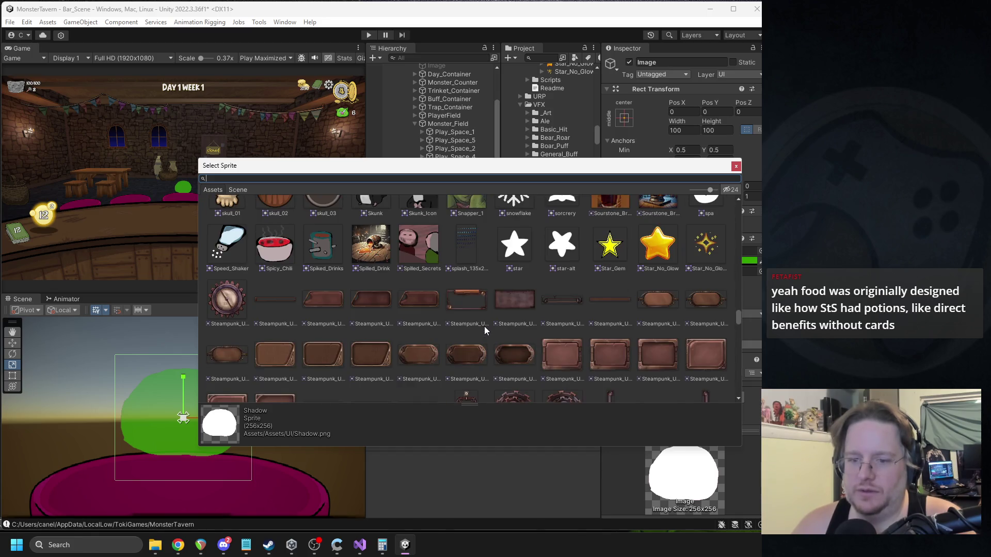
pyautogui.click(315, 547)
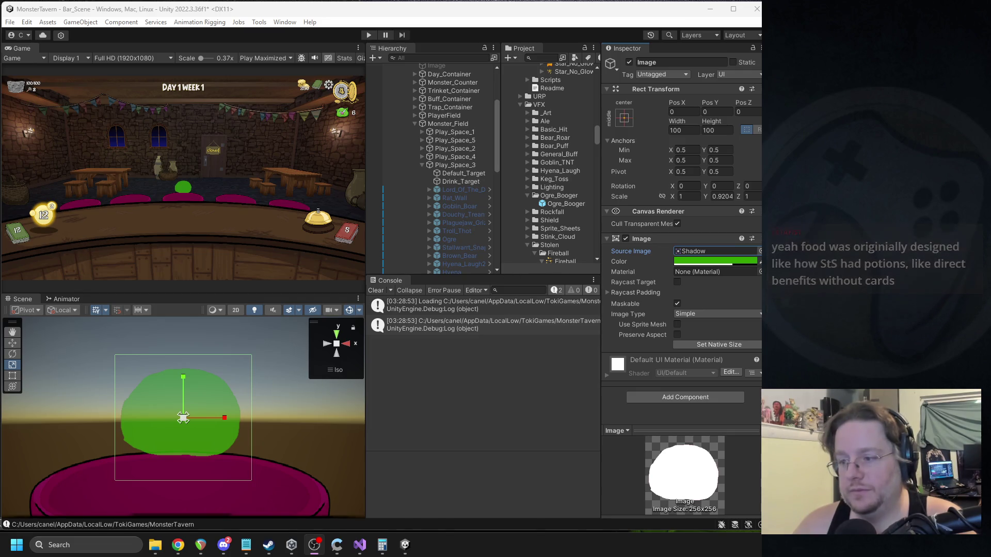
pyautogui.hotkey('alt', 'Tab')
pyautogui.moveTo(628, 247); pyautogui.dragTo(373, 158)
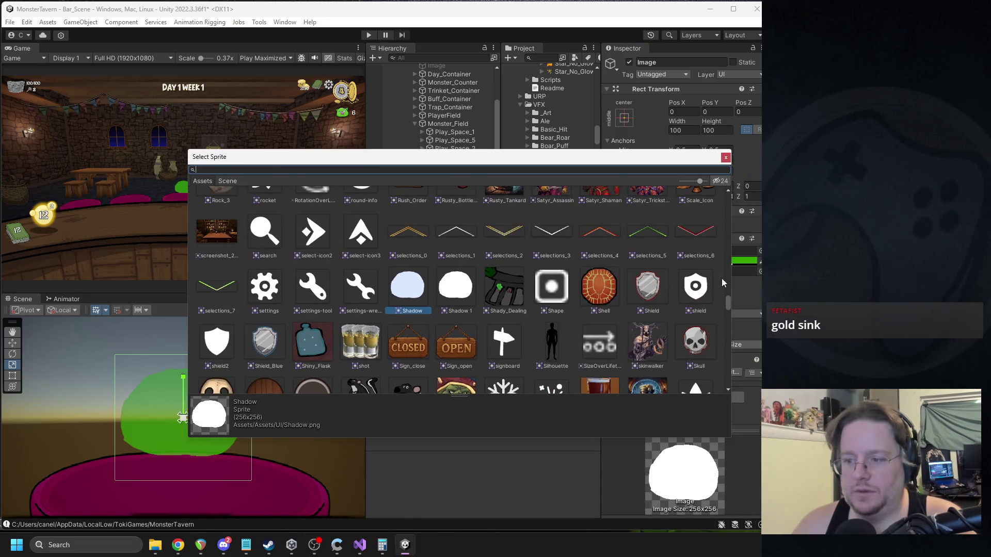
pyautogui.moveTo(728, 305); pyautogui.dragTo(708, 360)
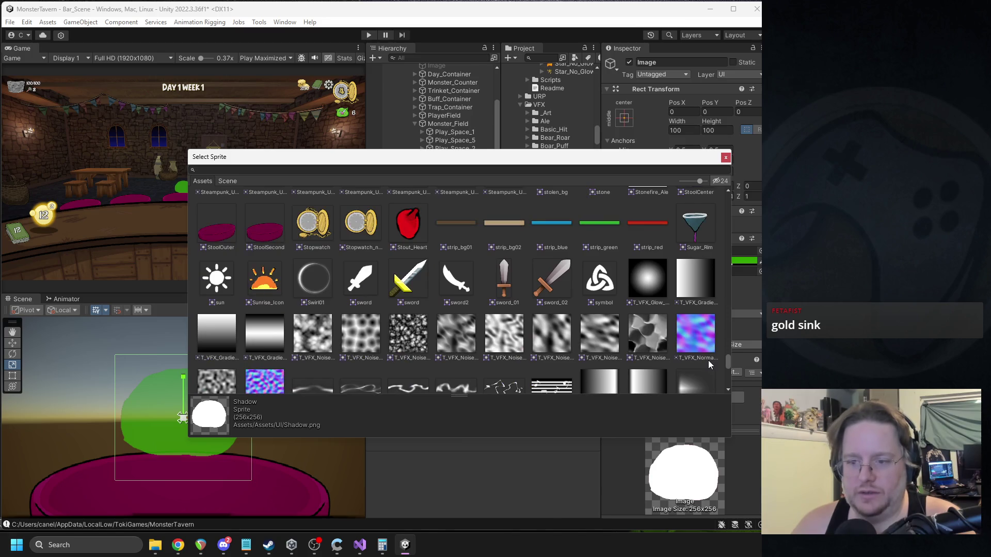
pyautogui.scroll(2, 707, 361)
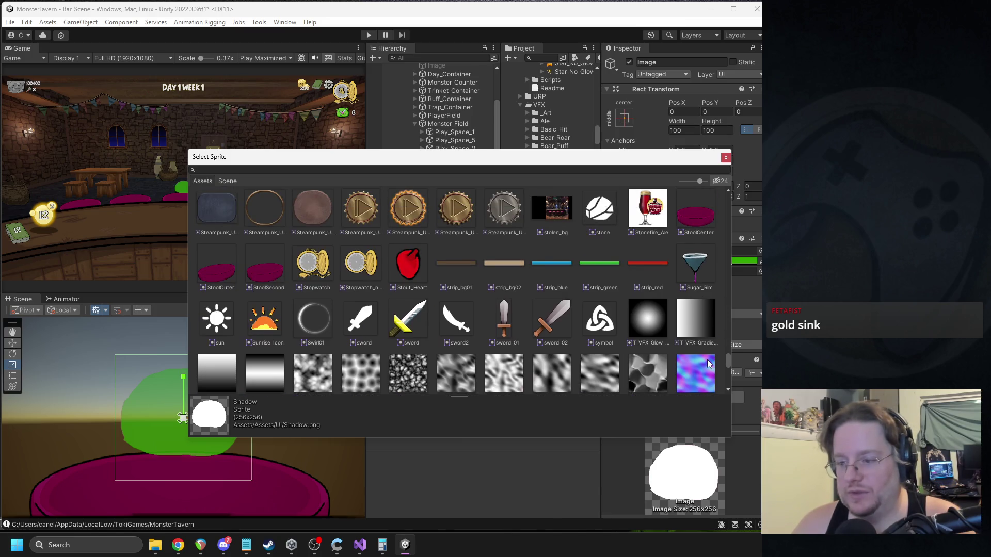
pyautogui.scroll(-4, 706, 360)
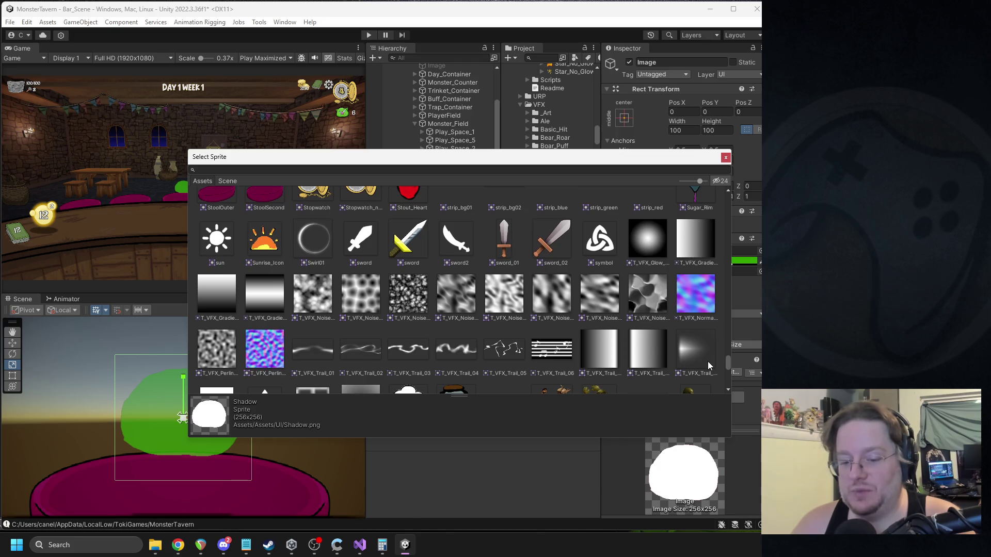
pyautogui.scroll(-4, 707, 361)
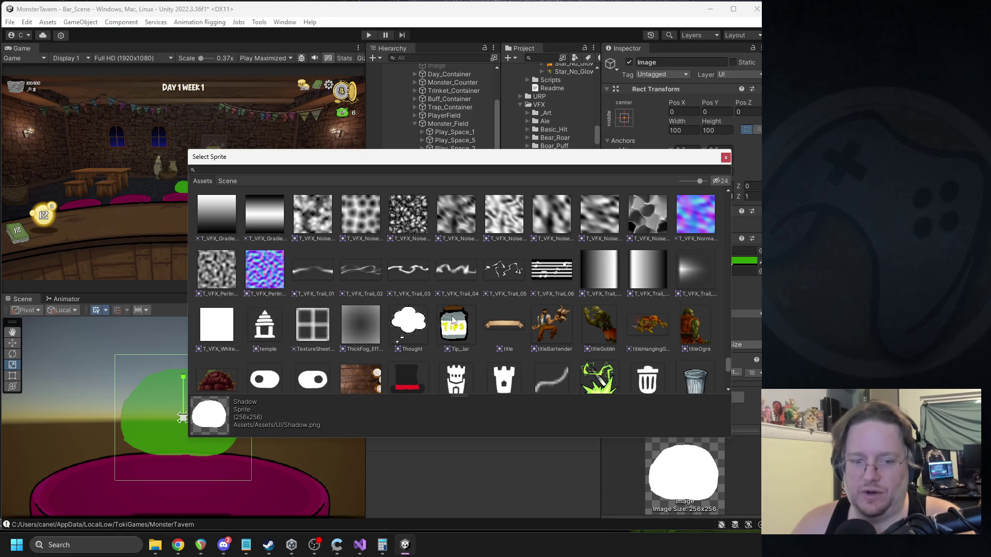
pyautogui.scroll(-5, 526, 314)
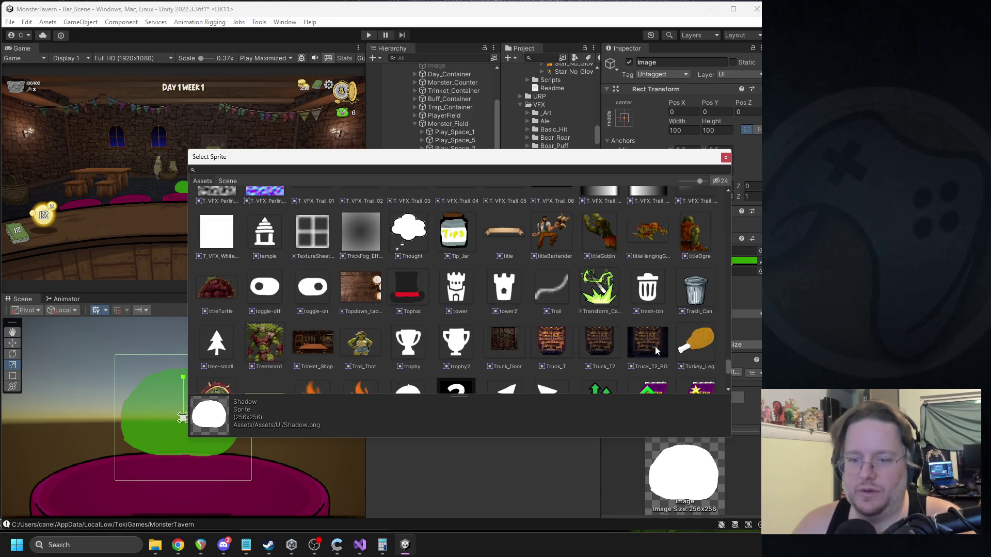
pyautogui.doubleClick(702, 348)
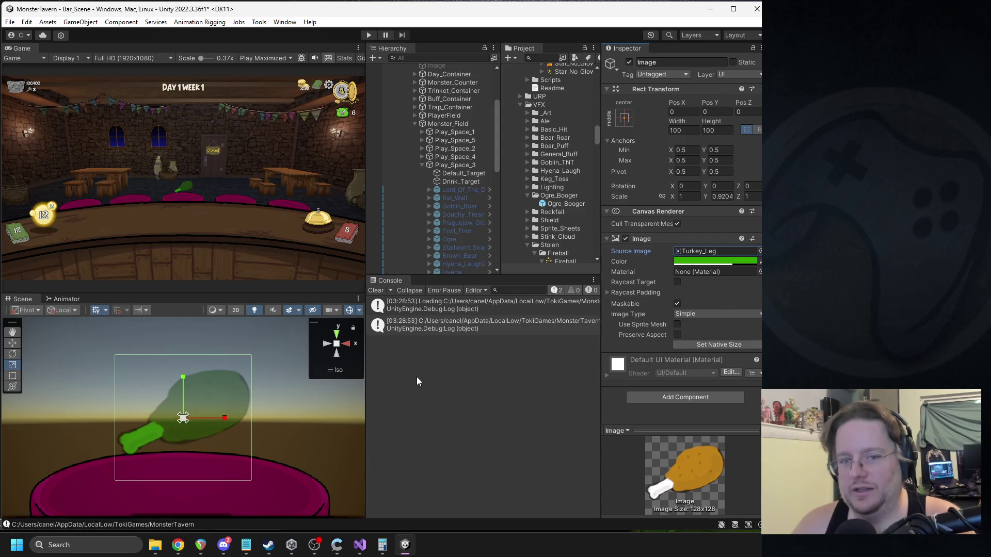
# Step: Reset the image's tint to white so the turkey leg shows its natural colours
pyautogui.click(702, 261)
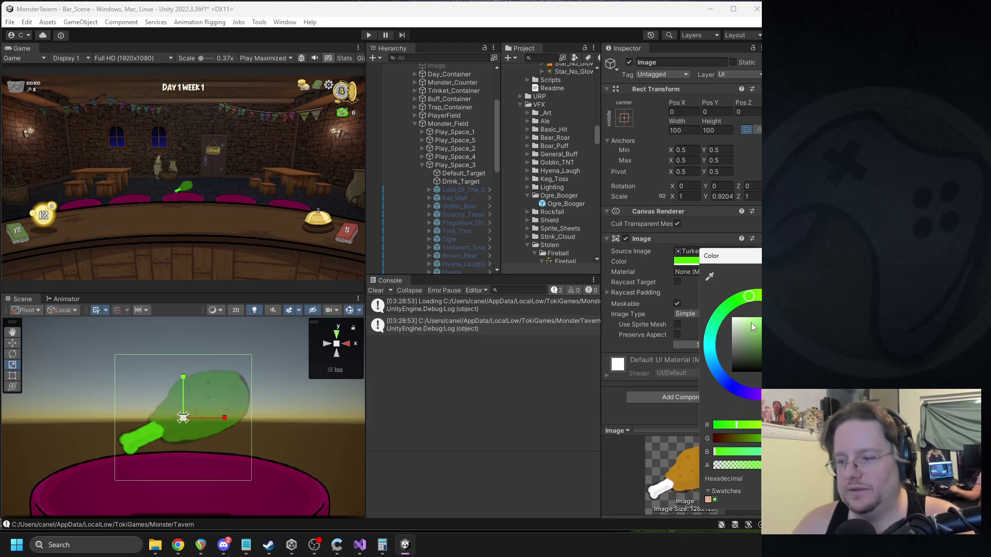
pyautogui.click(404, 346)
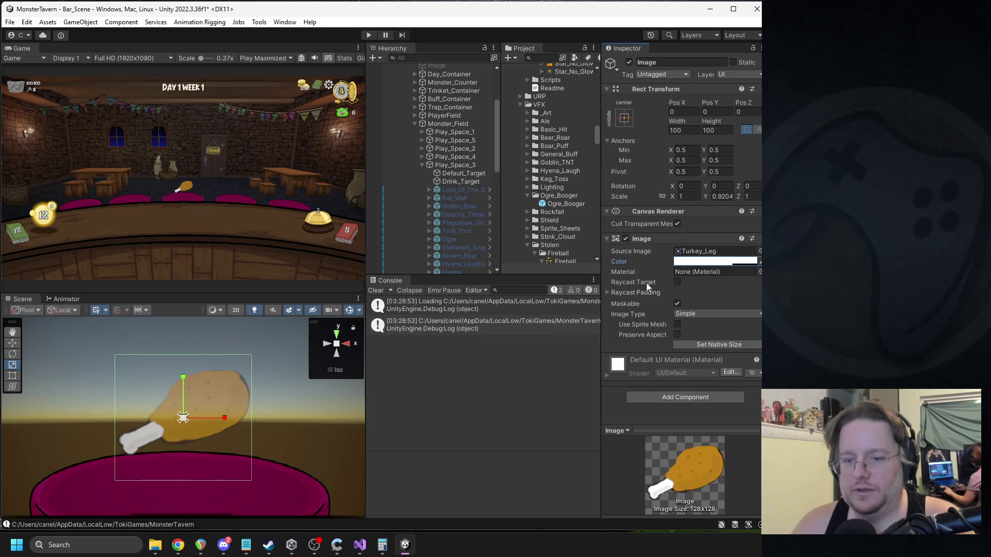
pyautogui.click(709, 262)
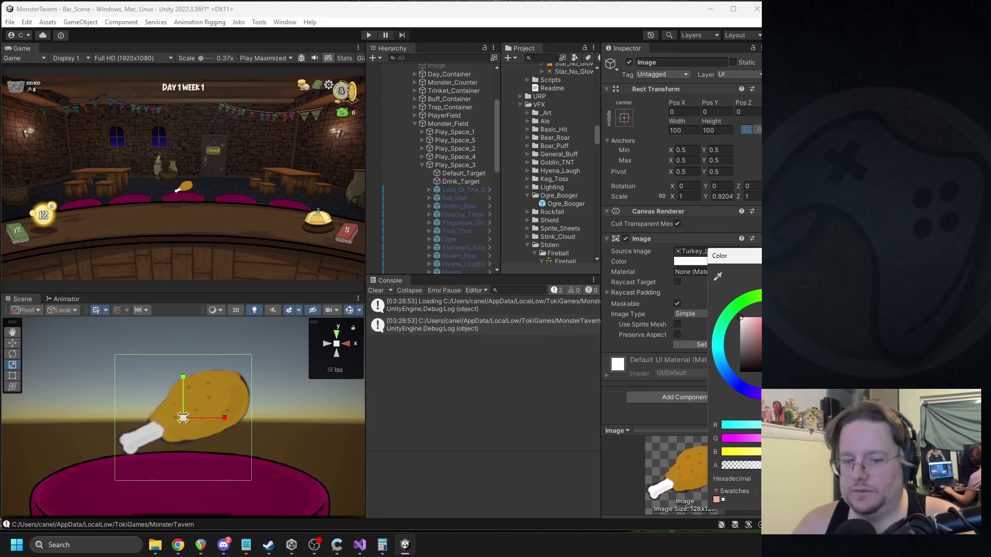
pyautogui.hotkey('alt', 'Tab')
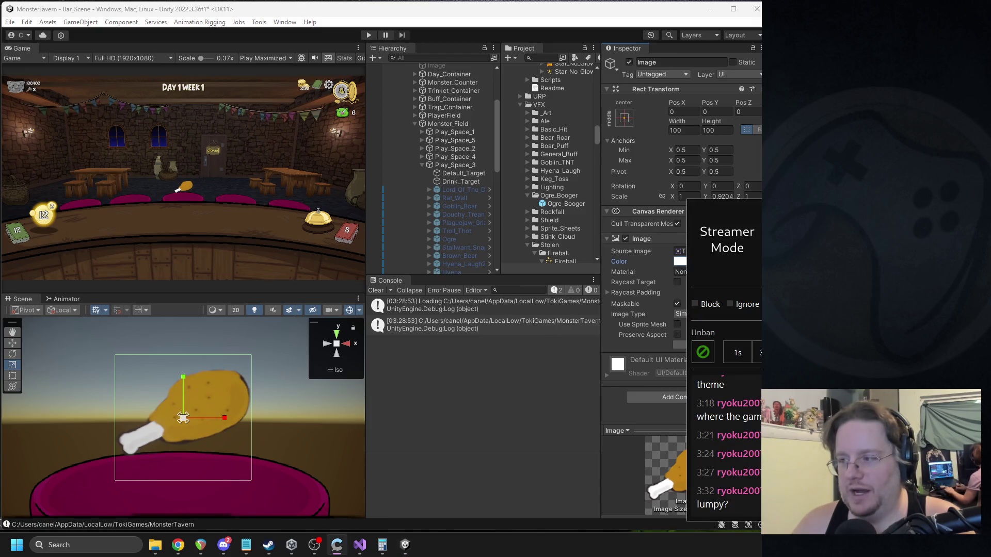
pyautogui.hotkey('alt', 'Tab')
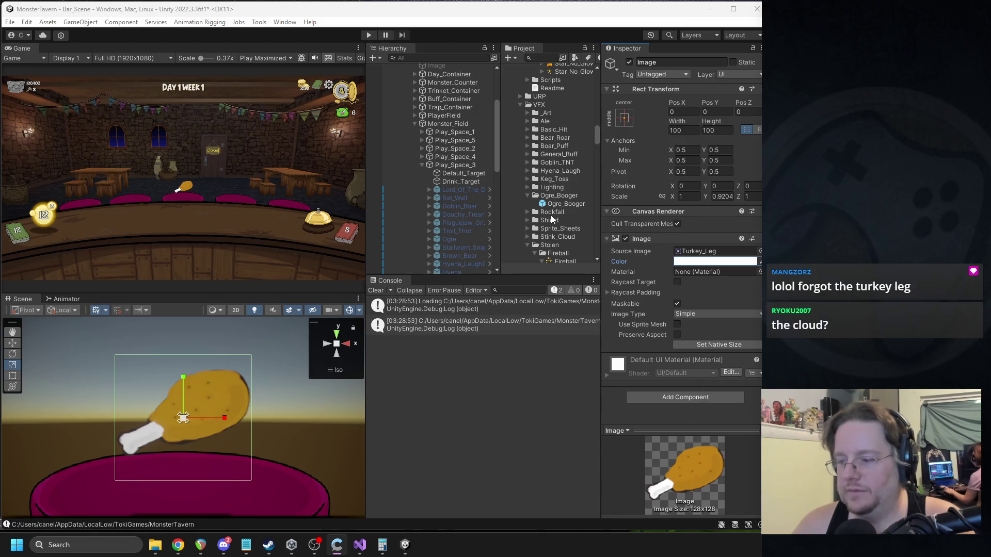
pyautogui.click(759, 251)
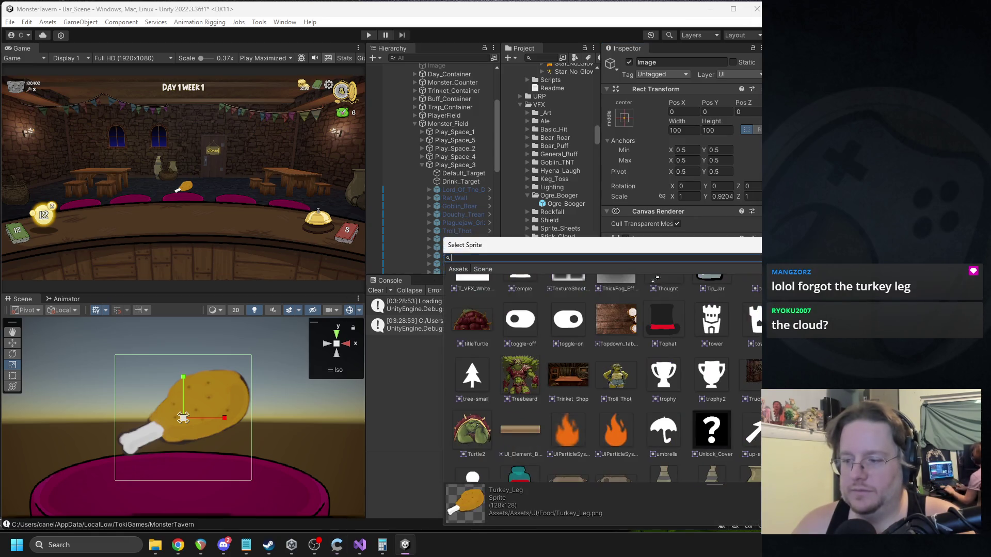
# Step: Set the image's sprite to the Thought cloud
pyautogui.scroll(-3, 604, 376)
pyautogui.scroll(-3, 603, 377)
pyautogui.scroll(8, 603, 377)
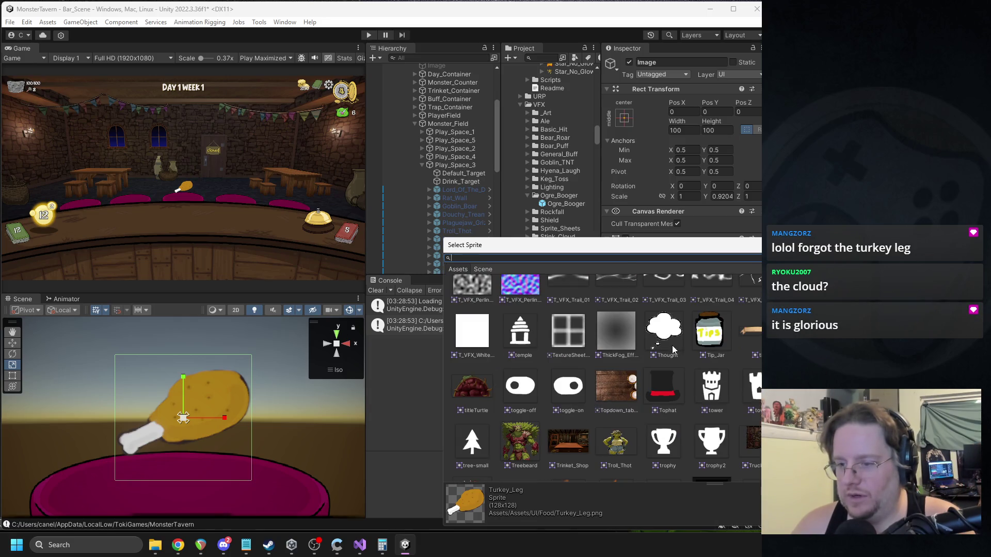
pyautogui.click(667, 346)
pyautogui.doubleClick(666, 345)
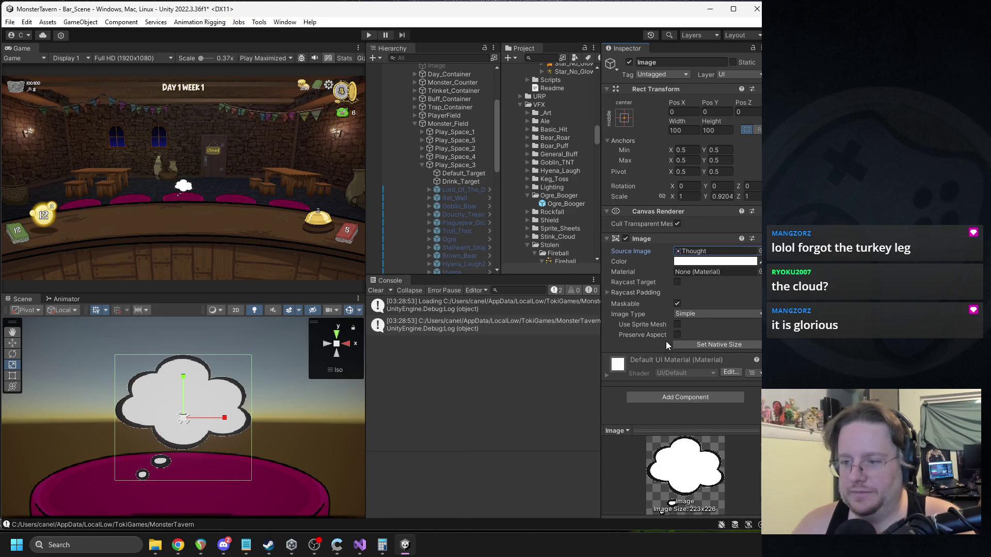
# Step: Tint the thought cloud bright yellow-green, undoing an accidental vertical stretch
pyautogui.click(700, 262)
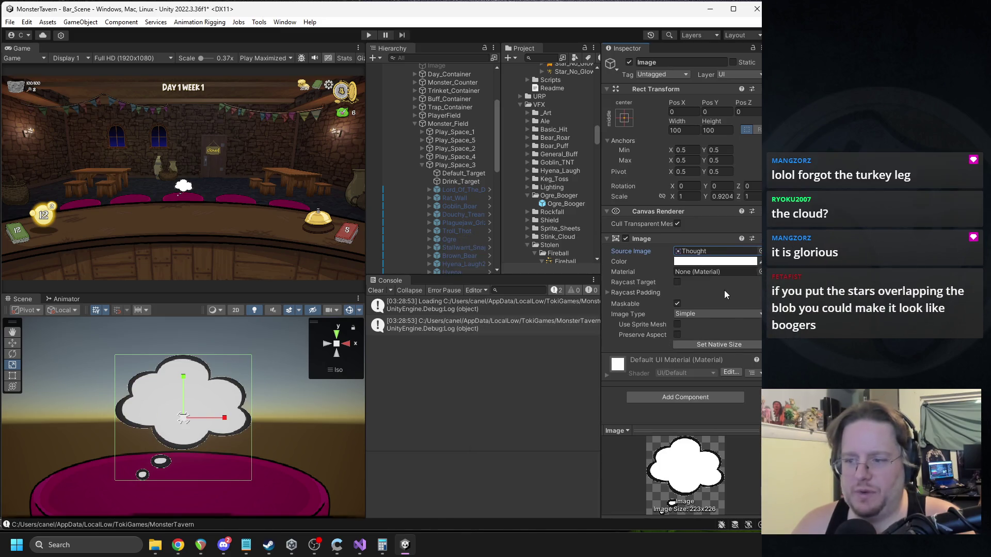
pyautogui.click(753, 300)
pyautogui.moveTo(736, 316); pyautogui.dragTo(784, 316)
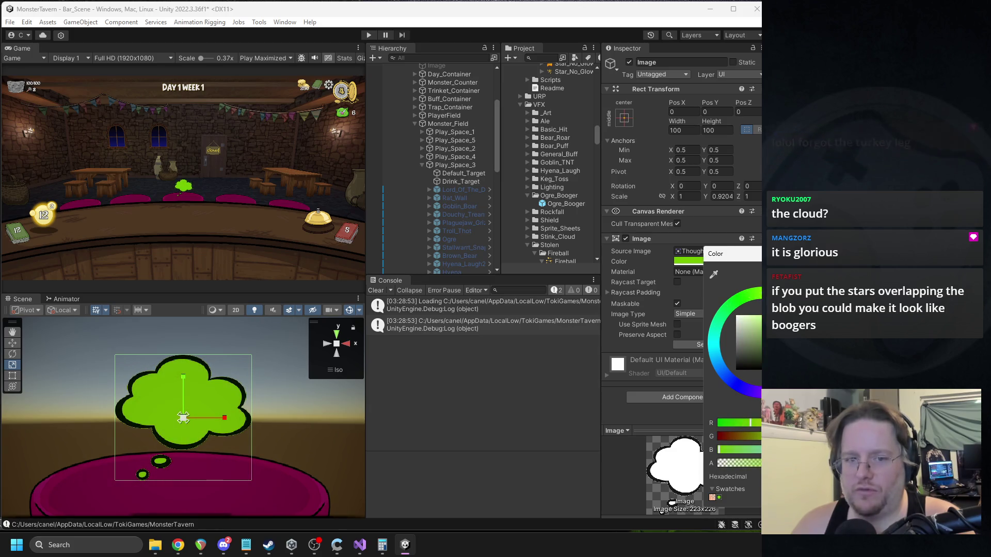
pyautogui.click(364, 342)
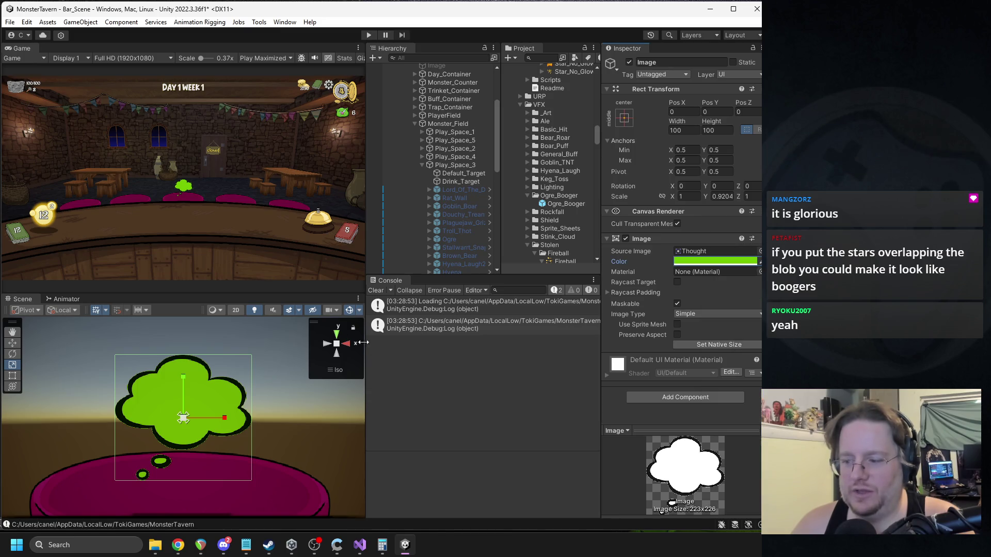
pyautogui.moveTo(182, 379)
pyautogui.mouseDown()
pyautogui.moveTo(182, 391)
pyautogui.moveTo(185, 380)
pyautogui.mouseUp()
pyautogui.hotkey('ctrl', 'z')
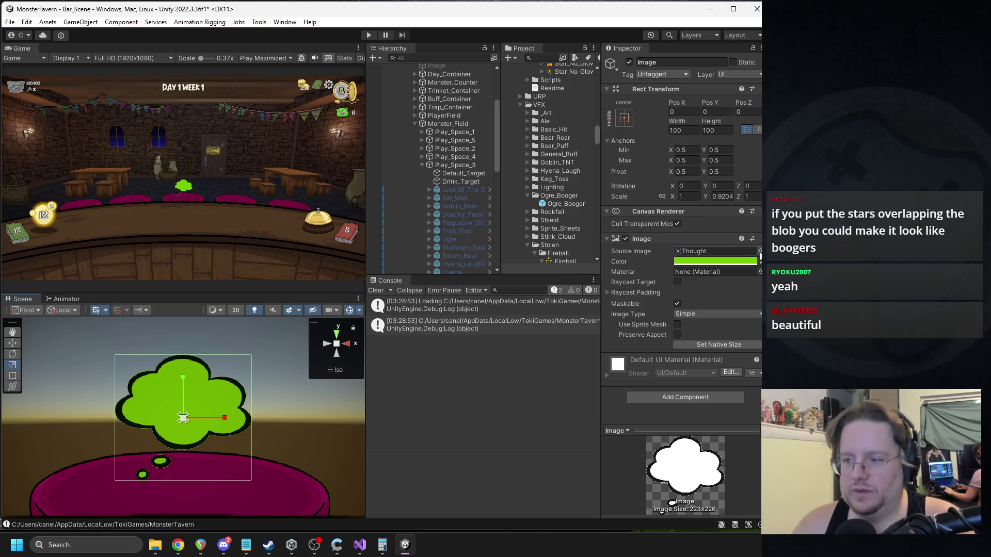
pyautogui.click(759, 252)
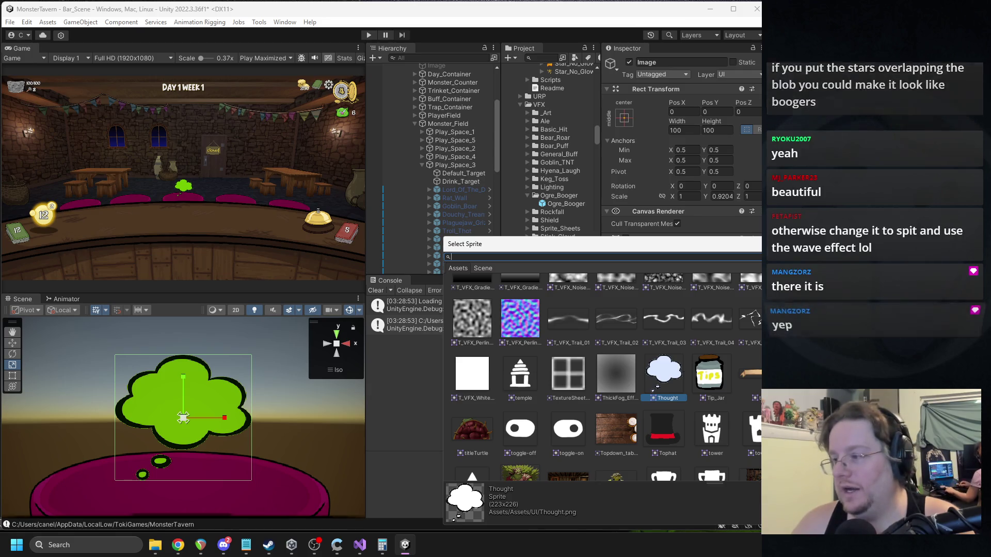
# Step: Keep Thought as the sprite and change the cloud's tint back to white
pyautogui.doubleClick(673, 368)
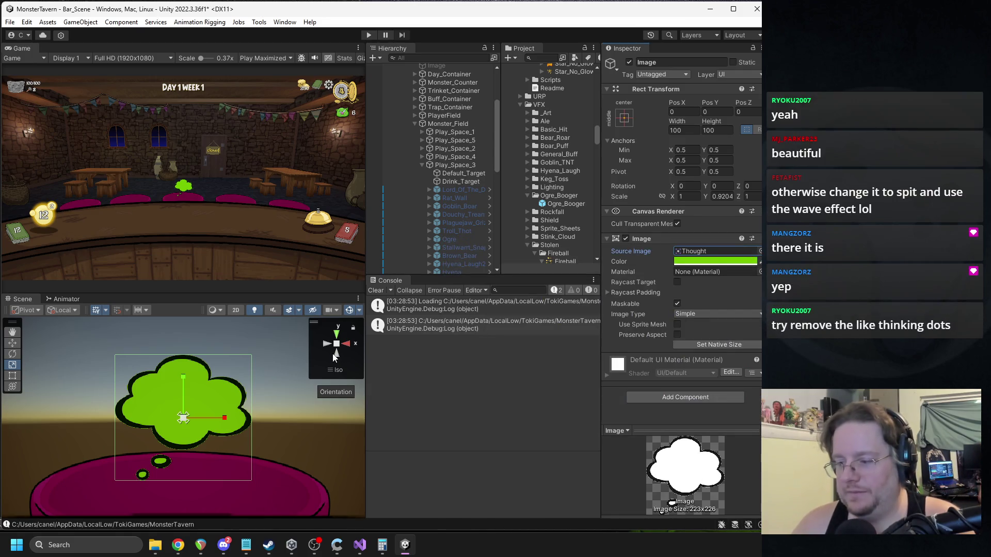
pyautogui.scroll(6, 178, 430)
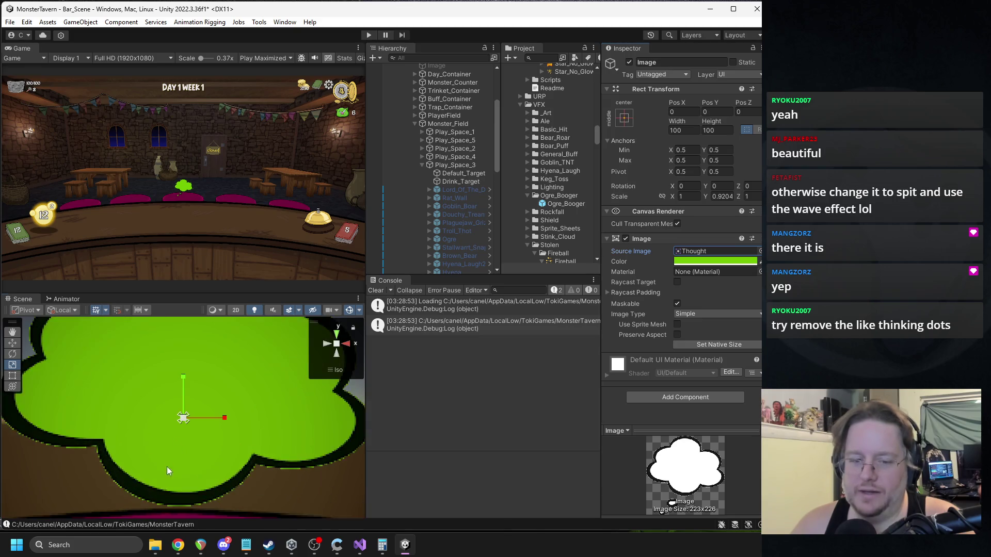
pyautogui.click(701, 264)
pyautogui.moveTo(737, 336); pyautogui.dragTo(732, 317)
# Step: Locate the Thought texture asset to show its import settings
pyautogui.scroll(5, 273, 419)
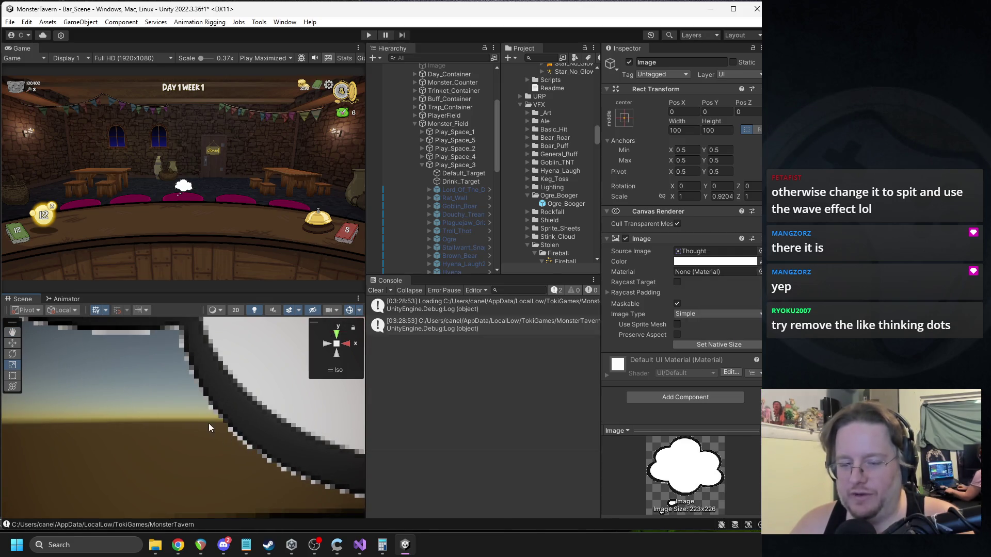
pyautogui.scroll(-4, 243, 433)
pyautogui.scroll(-6, 230, 413)
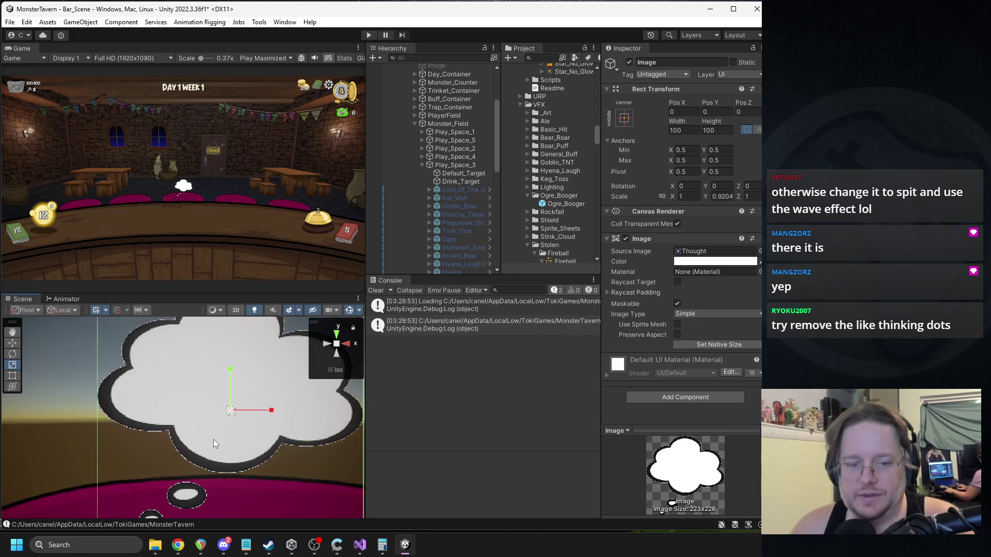
pyautogui.doubleClick(694, 251)
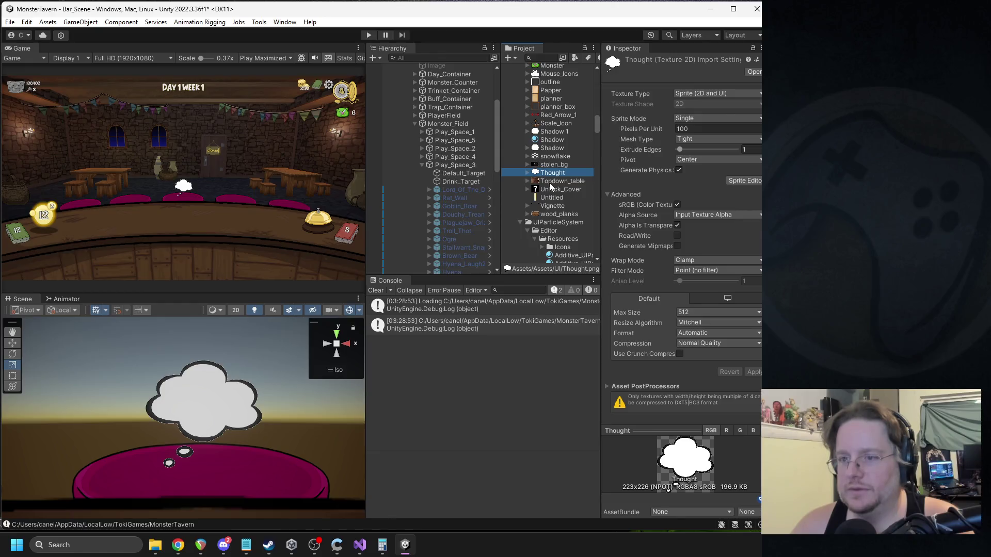
# Step: Delete the stolen_bg texture asset from the Project panel
pyautogui.click(551, 164)
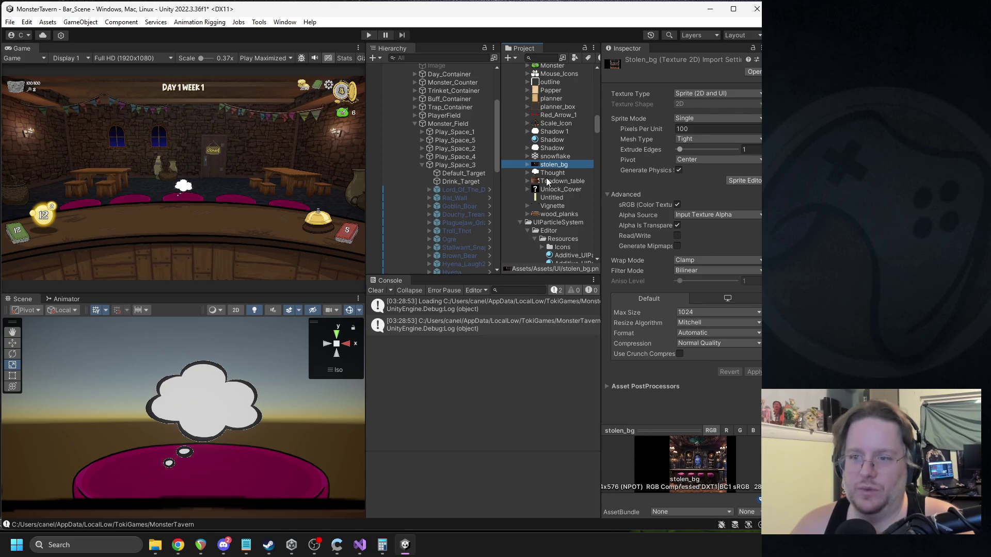
pyautogui.press('Delete')
pyautogui.press('Return')
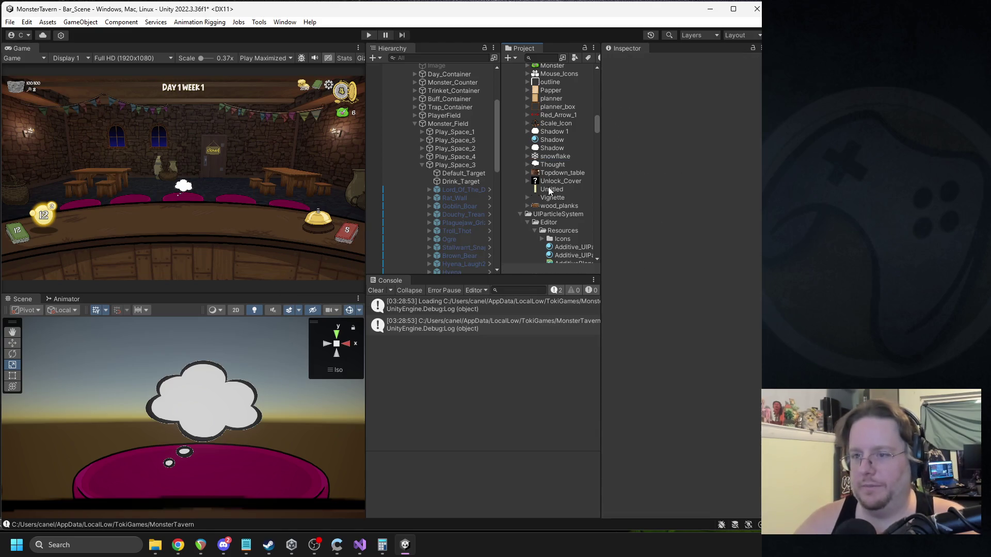
# Step: Collapse the BoardPanel folder and open the Thought image in Paint
pyautogui.scroll(10, 575, 159)
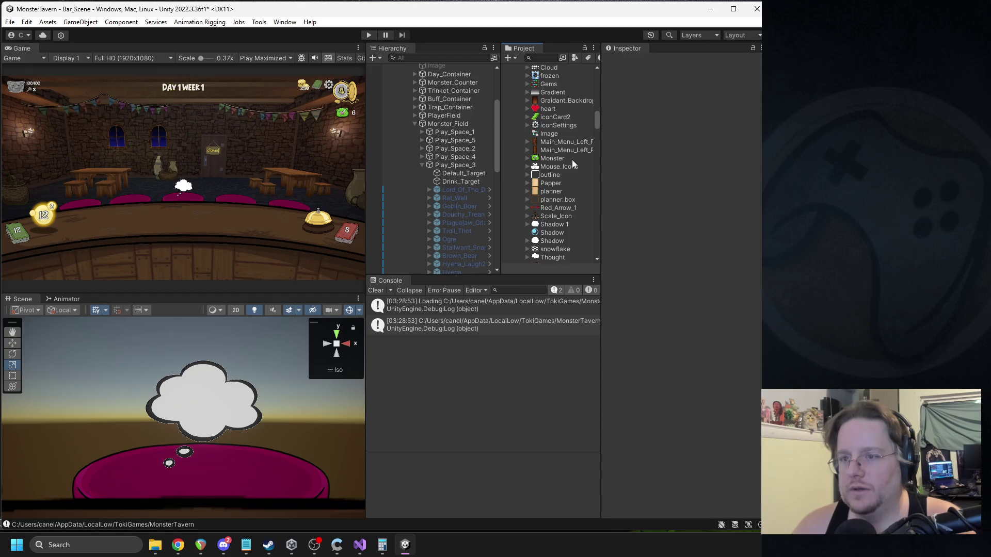
pyautogui.click(526, 150)
pyautogui.scroll(-8, 552, 178)
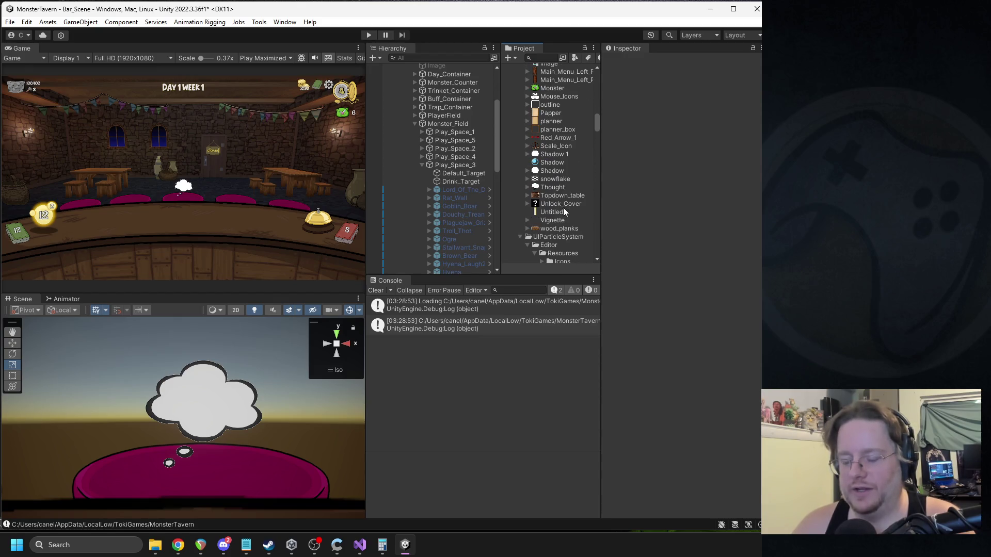
pyautogui.scroll(-2, 563, 212)
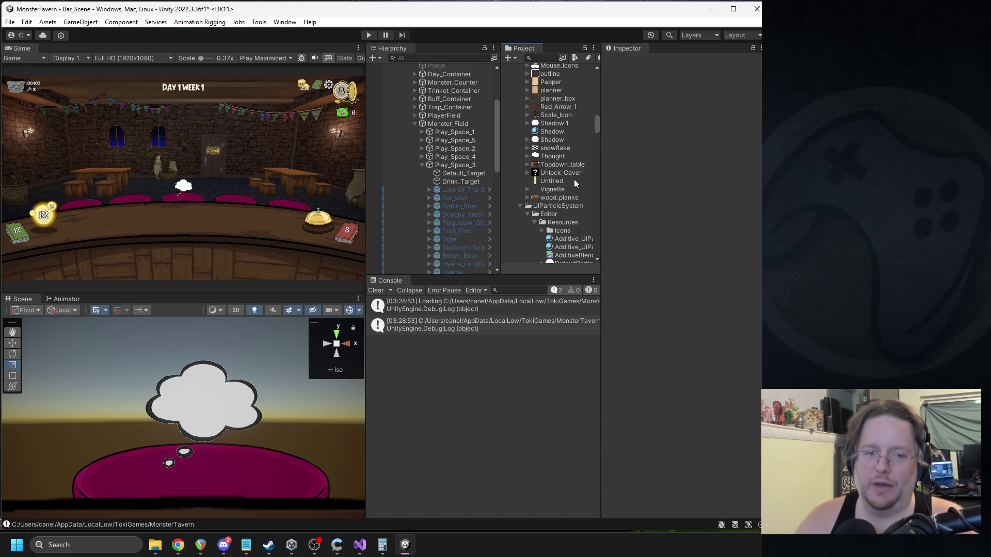
pyautogui.doubleClick(550, 156)
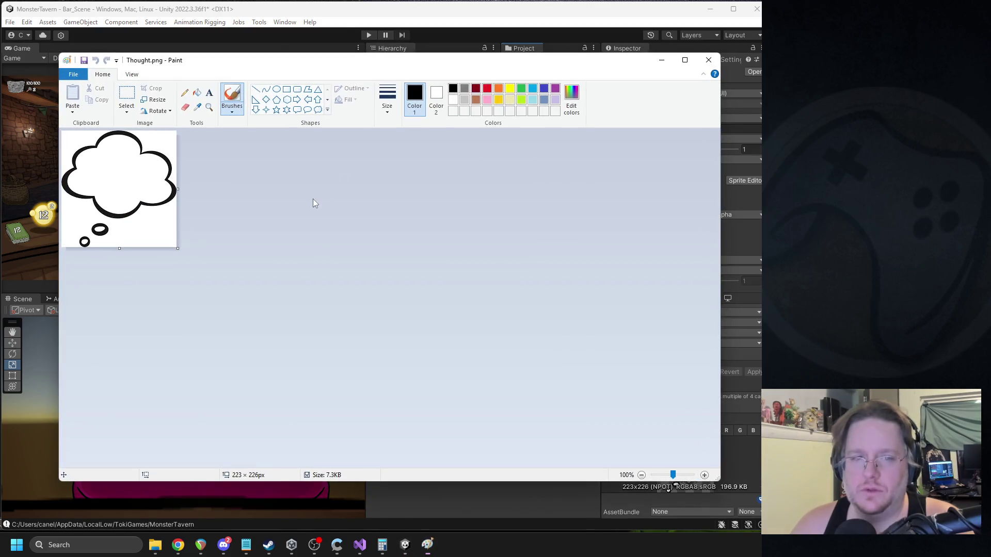
# Step: Crop Thought.png to 223 × 197 px, removing the trailing thought dots, then close Paint
pyautogui.keyDown('ctrl'); pyautogui.scroll(2, 278, 268); pyautogui.keyUp('ctrl')
pyautogui.keyDown('ctrl'); pyautogui.scroll(-1, 320, 259); pyautogui.keyUp('ctrl')
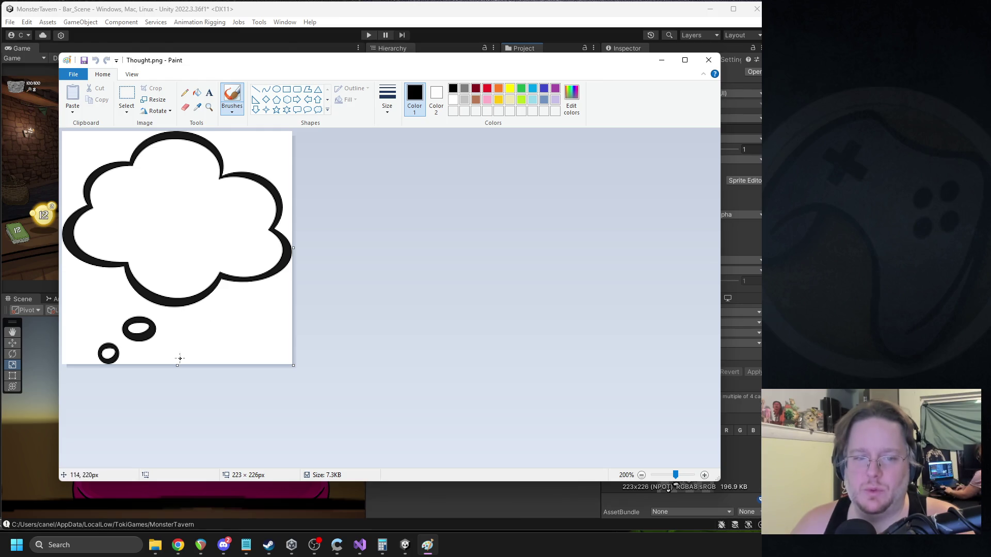
pyautogui.moveTo(178, 366)
pyautogui.mouseDown()
pyautogui.moveTo(184, 311)
pyautogui.moveTo(177, 335)
pyautogui.mouseUp()
pyautogui.hotkey('ctrl', 'a')
pyautogui.press('Down')
pyautogui.press('Down')
pyautogui.press('Down')
pyautogui.press('Down')
pyautogui.press('Down')
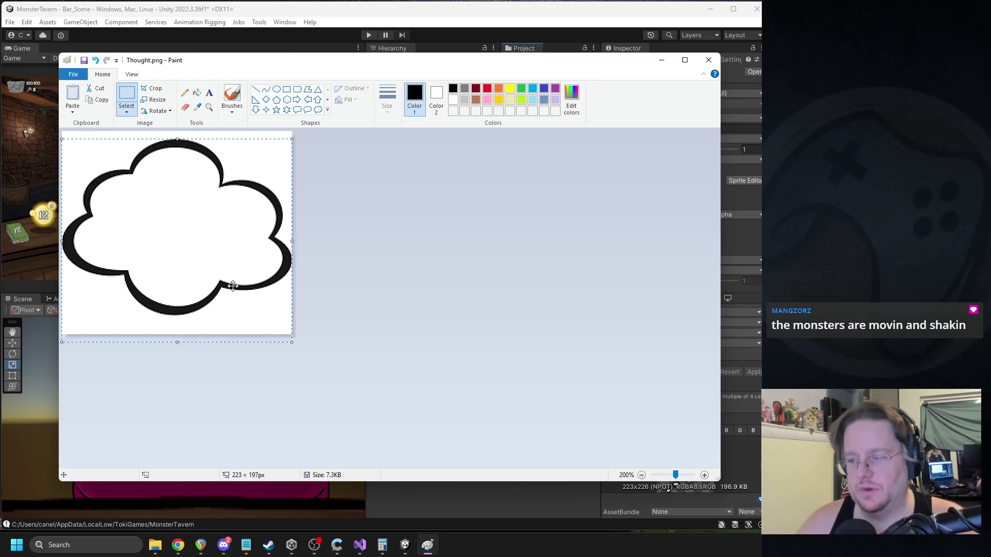
pyautogui.click(474, 289)
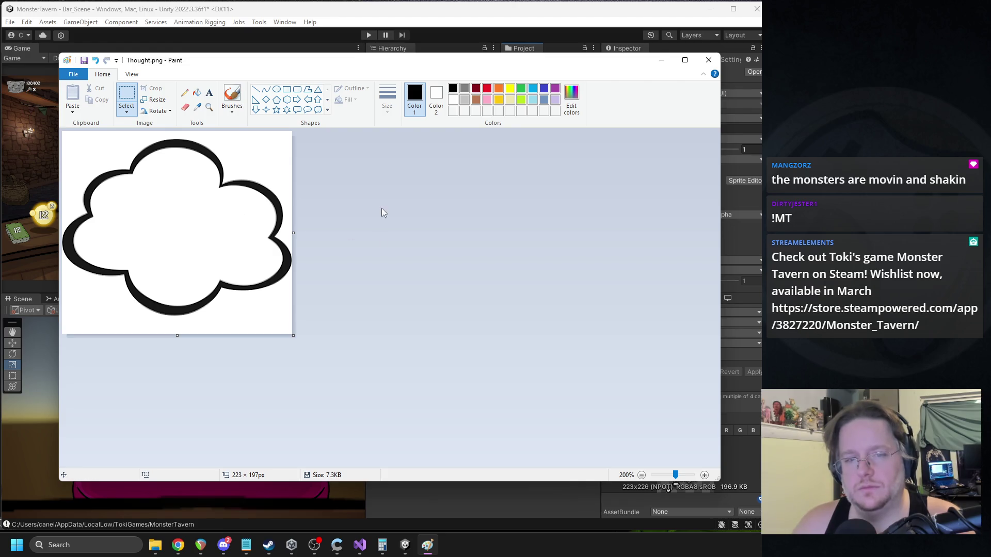
pyautogui.click(709, 60)
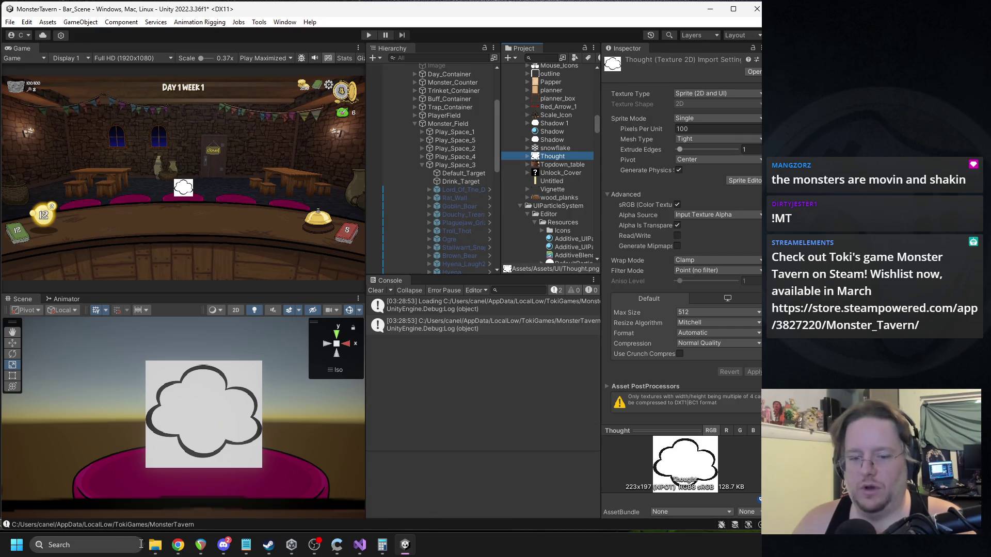
pyautogui.click(135, 545)
# Step: Launch GIMP from Windows search ('gimp') and center the Discord image viewer on screen
pyautogui.write('gimp')
pyautogui.press('Return')
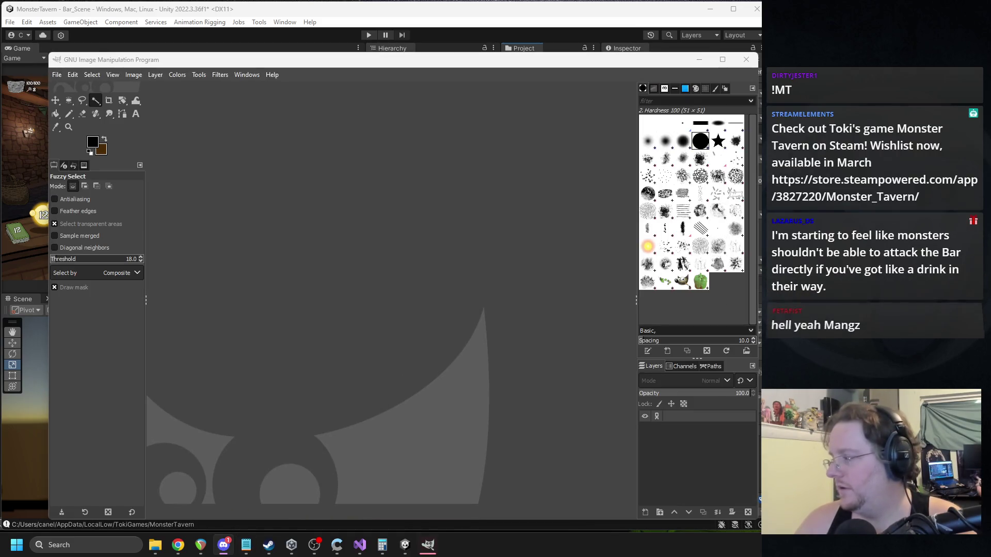
pyautogui.moveTo(718, 103)
pyautogui.mouseDown()
pyautogui.moveTo(372, 84)
pyautogui.moveTo(313, 68)
pyautogui.mouseUp()
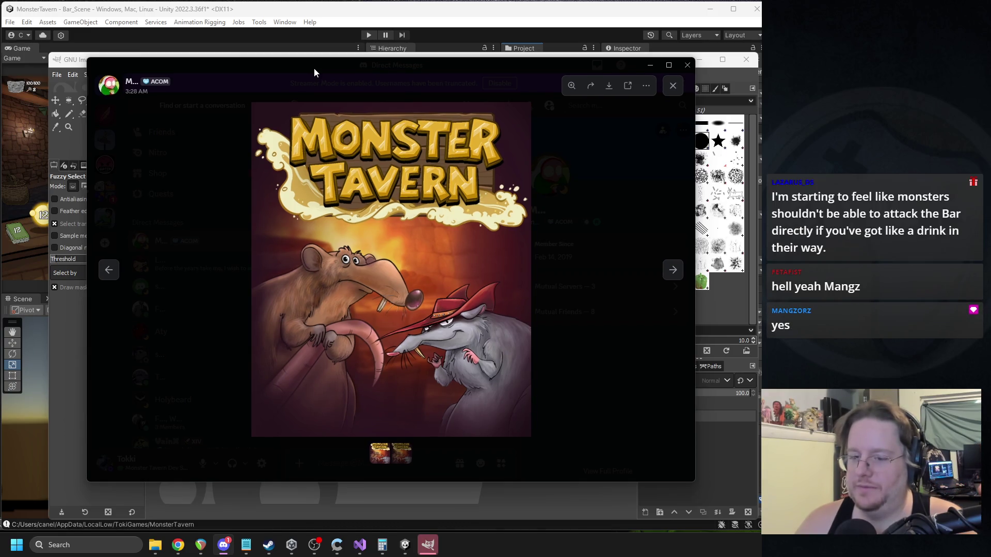
# Step: Flip through the shared Monster Tavern cover images, then minimize the Discord viewer
pyautogui.click(669, 273)
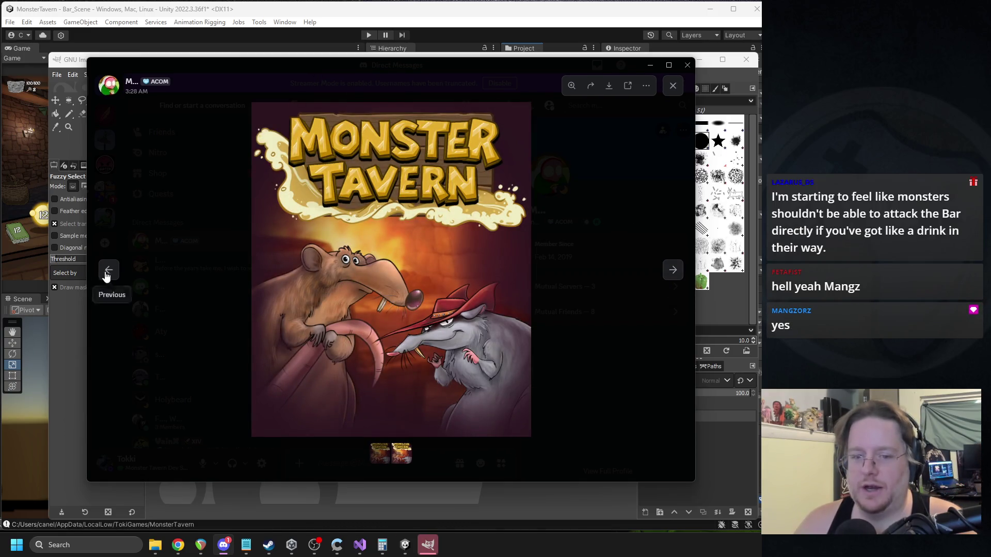
pyautogui.click(108, 275)
pyautogui.click(672, 269)
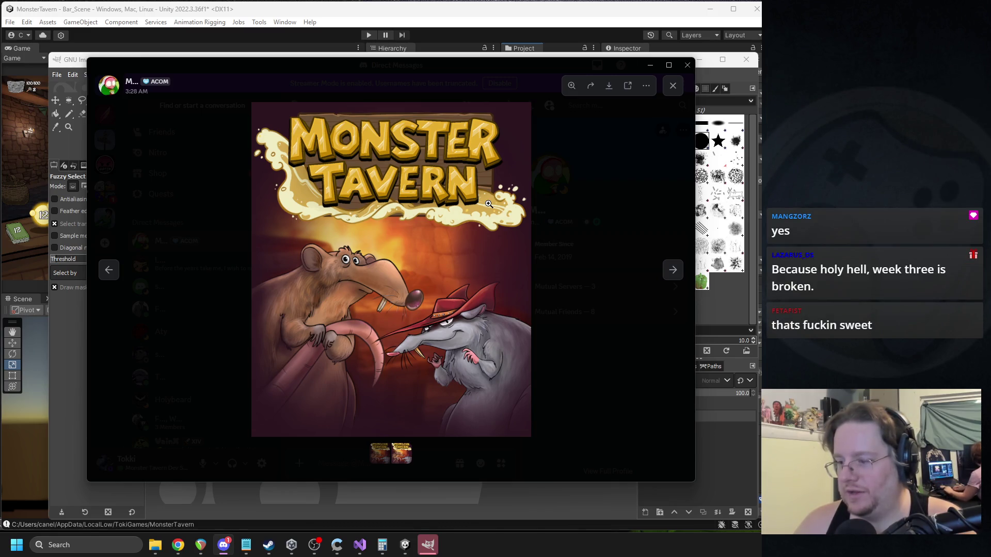
pyautogui.press('super+Down')
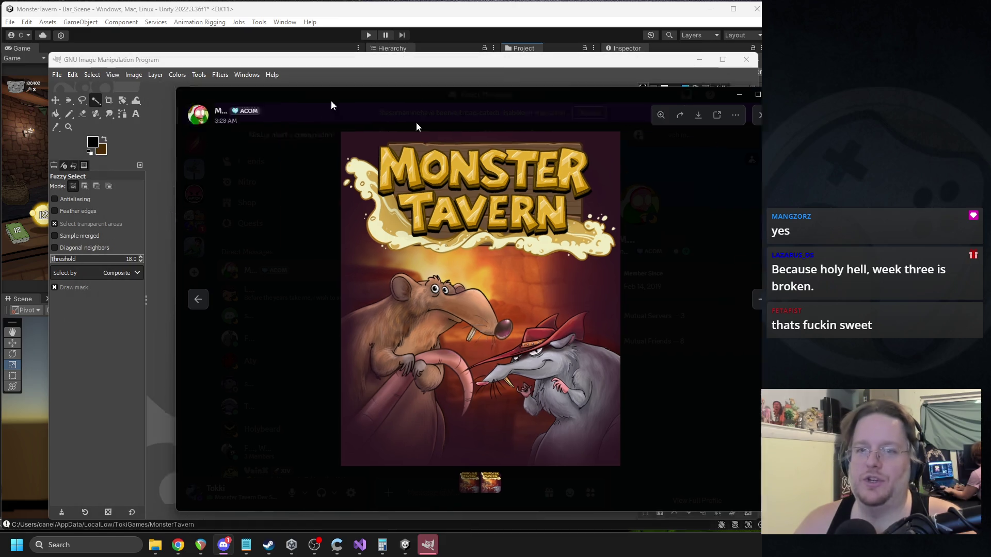
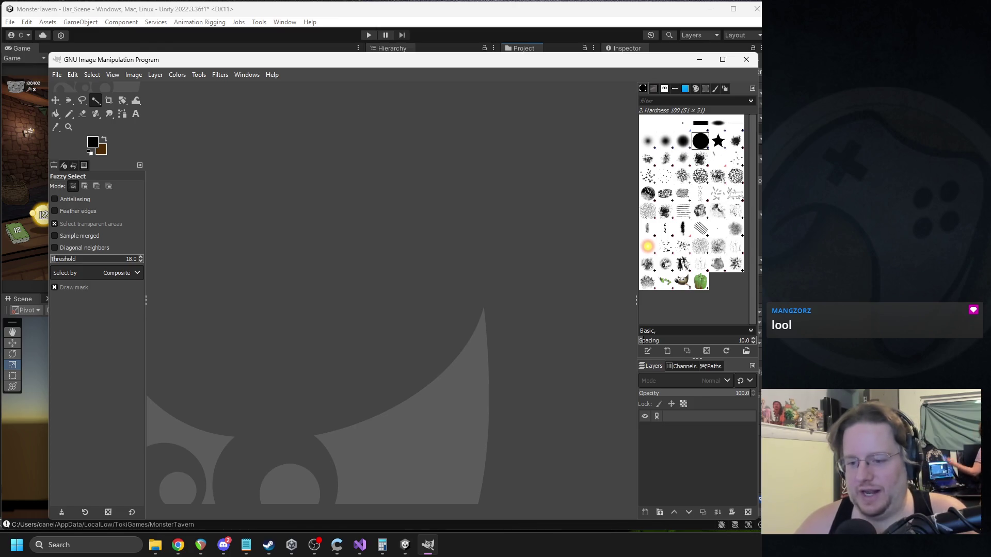
# Step: Move the GIMP window up and to the left, then return to the Unity editor
pyautogui.click(224, 544)
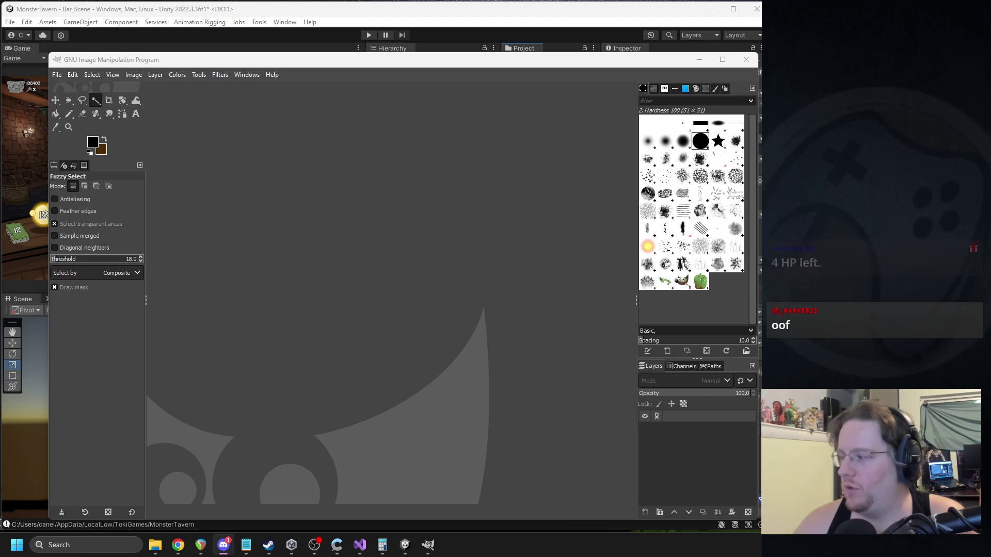
pyautogui.hotkey('alt', 'Tab')
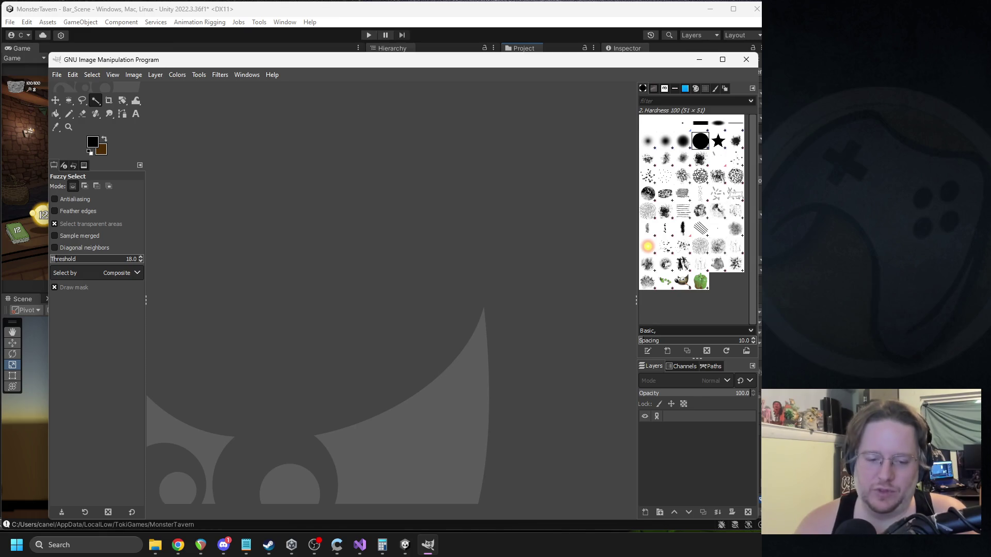
pyautogui.moveTo(589, 64); pyautogui.dragTo(578, 42)
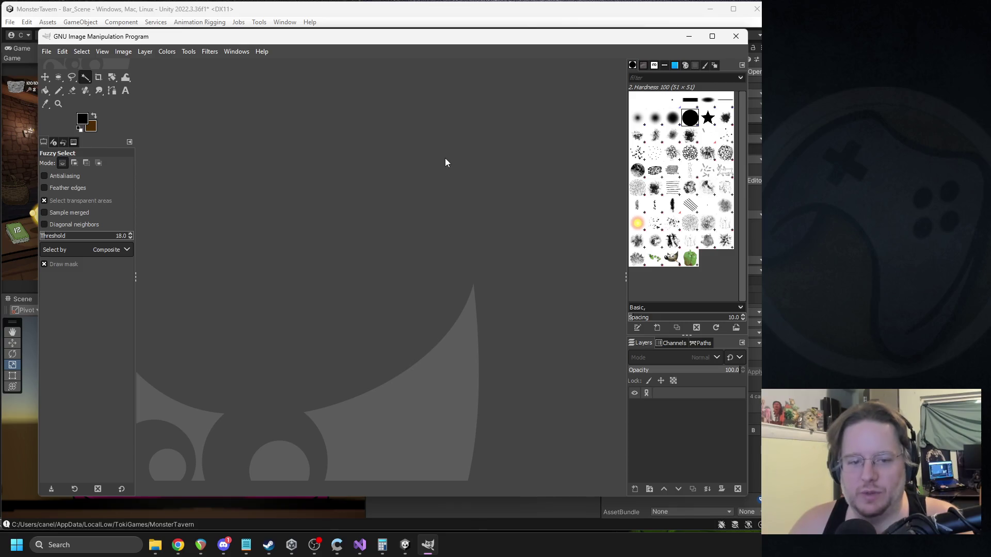
pyautogui.hotkey('alt', 'Tab')
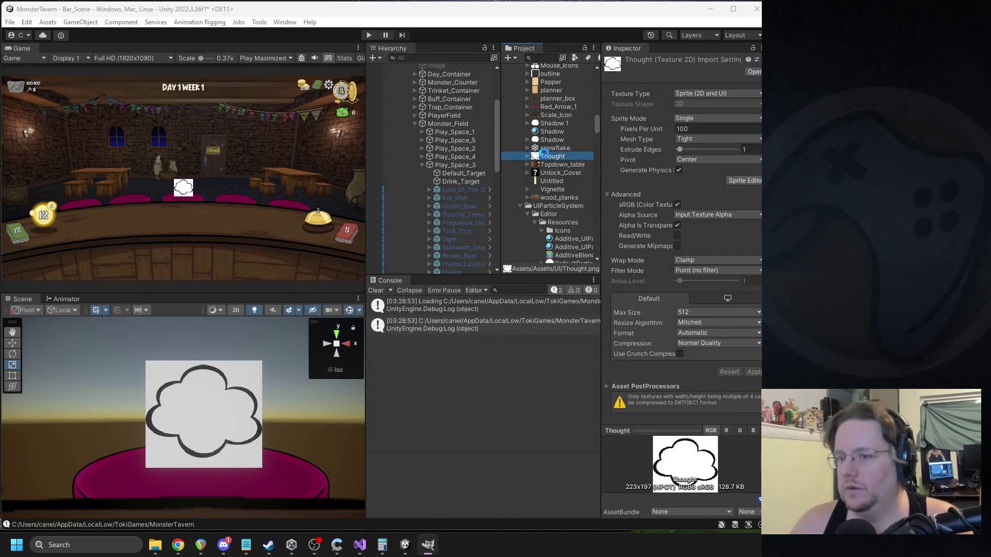
# Step: Open Thought.png in GIMP and clear the white background above and below the cloud to transparency
pyautogui.hotkey('alt', 'Tab')
pyautogui.moveTo(205, 51); pyautogui.dragTo(184, 32)
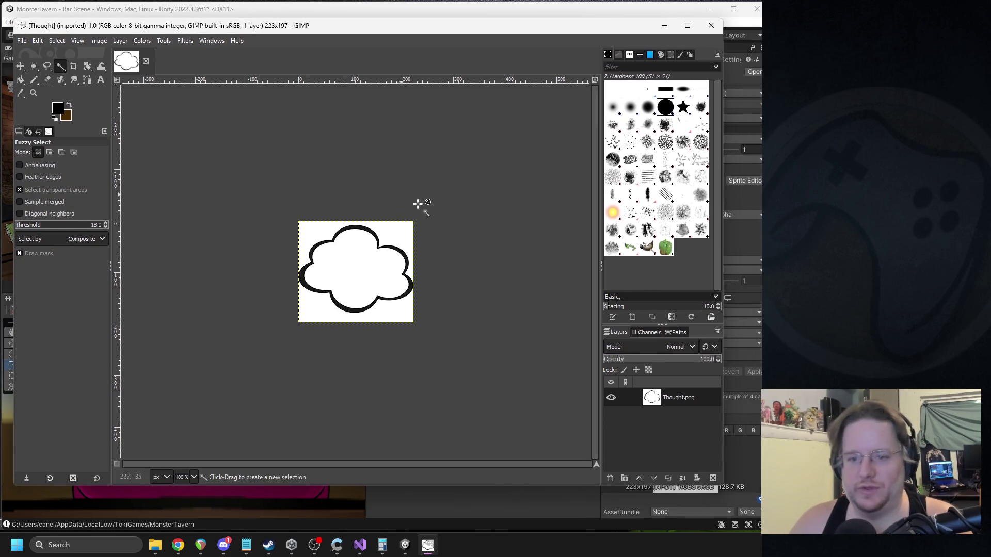
pyautogui.scroll(1, 413, 222)
pyautogui.moveTo(378, 244); pyautogui.dragTo(541, 256)
pyautogui.press('Delete')
pyautogui.moveTo(398, 361); pyautogui.dragTo(548, 365)
pyautogui.press('Delete')
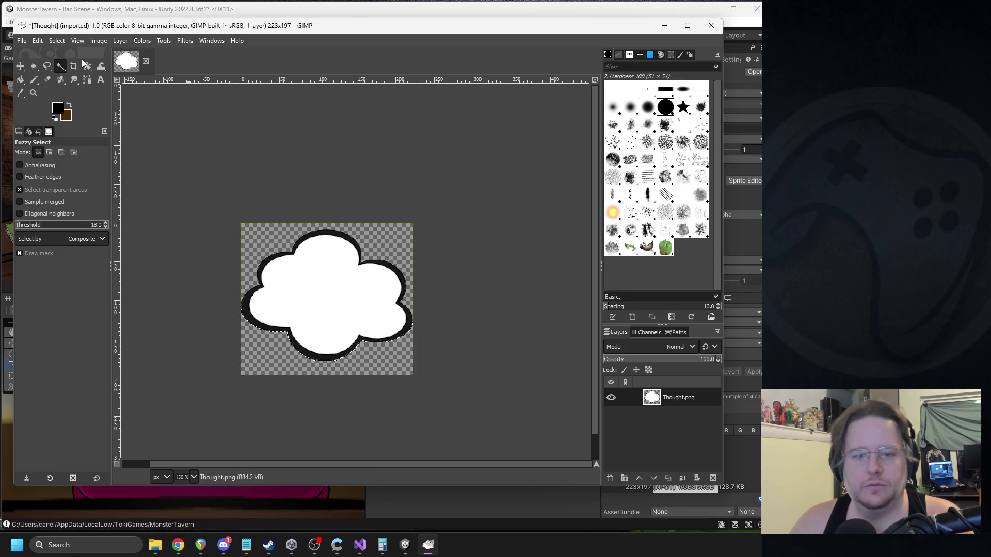
# Step: Export the image over Thought.png, then quit GIMP and discard the unsaved changes
pyautogui.click(22, 41)
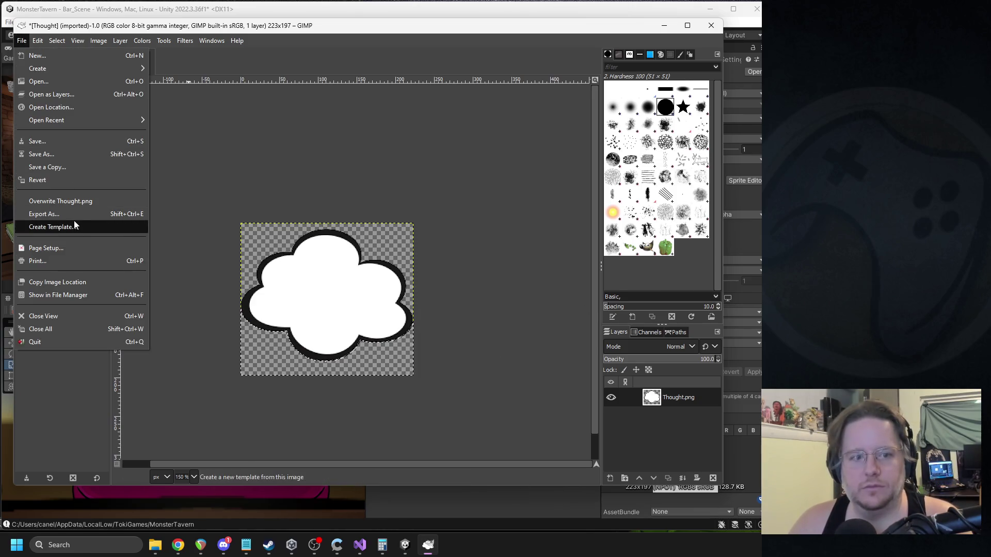
pyautogui.click(77, 225)
pyautogui.click(417, 398)
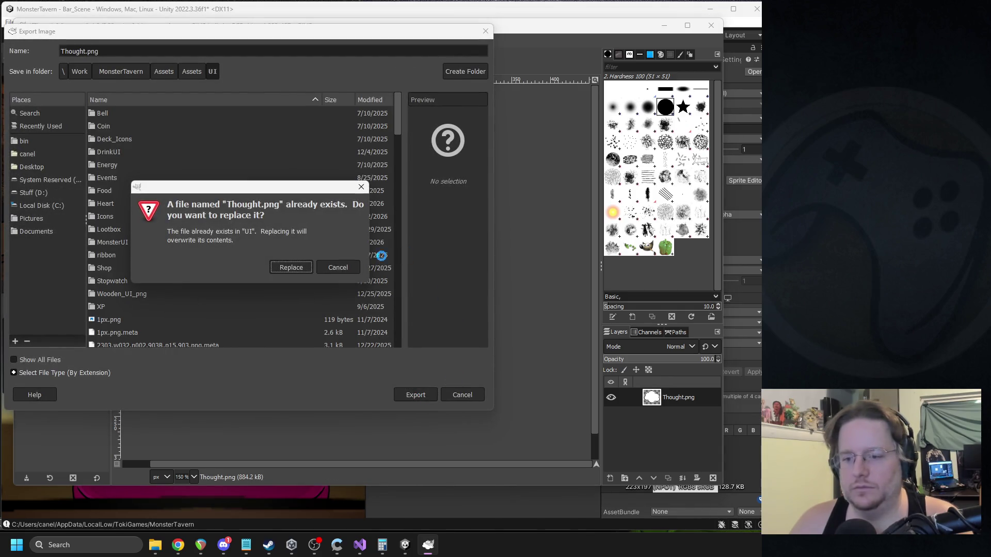
pyautogui.click(298, 271)
pyautogui.click(492, 403)
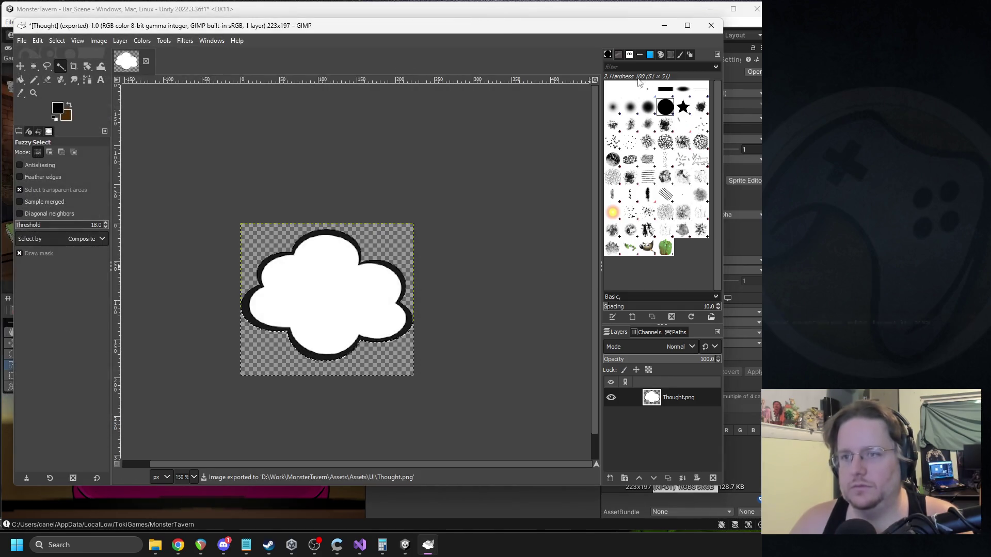
pyautogui.click(711, 25)
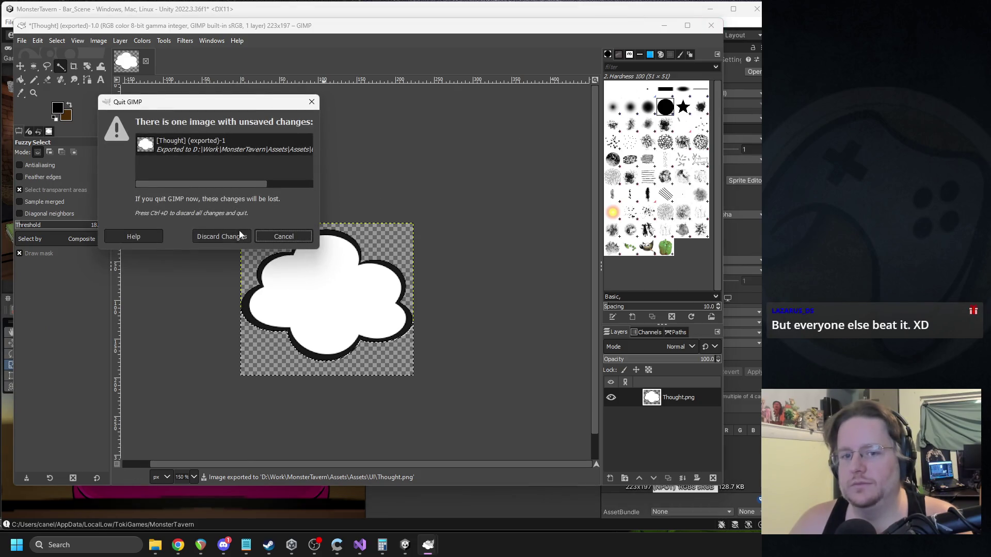
pyautogui.click(239, 236)
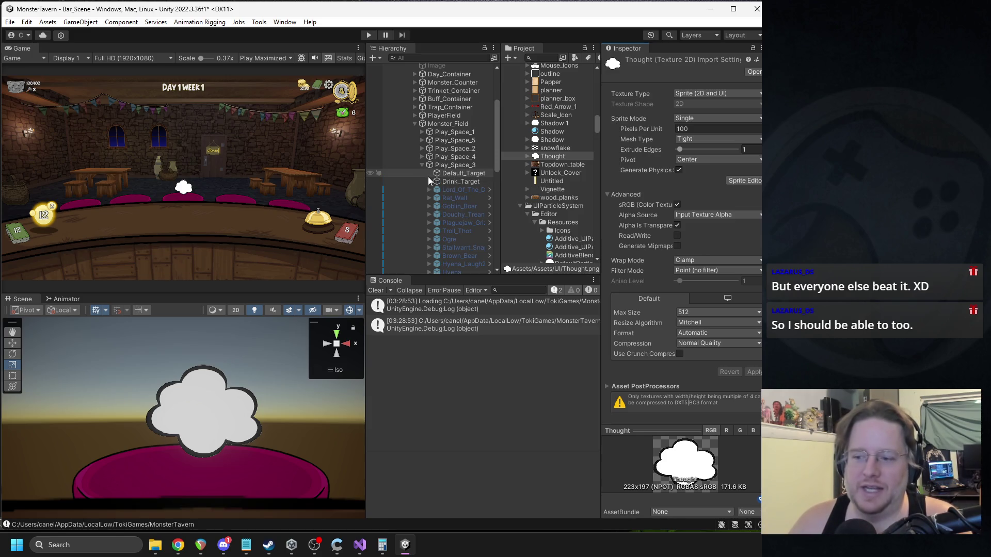
# Step: Select the Image under Ogre_Booger and set its Scale Y to 1
pyautogui.click(450, 181)
pyautogui.click(450, 173)
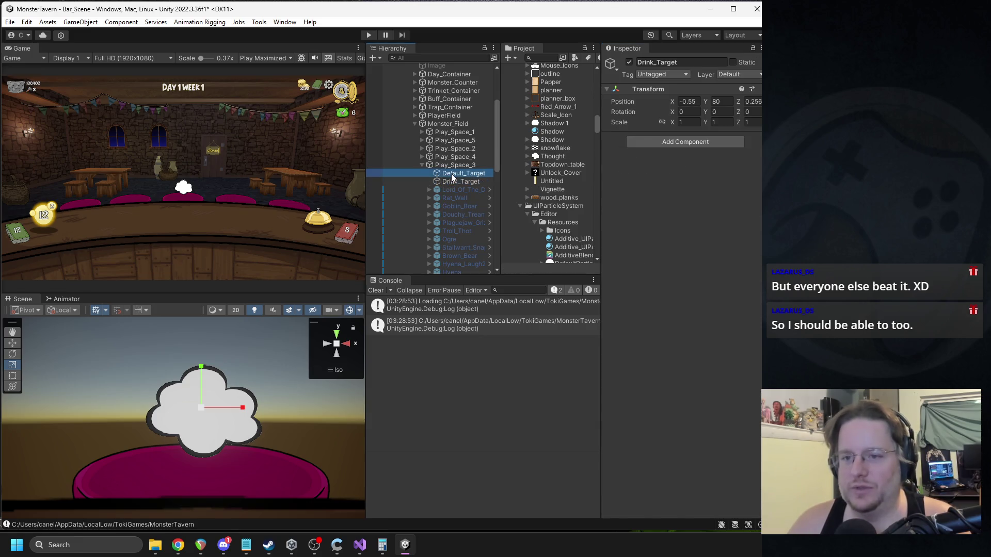
pyautogui.click(460, 182)
pyautogui.scroll(-8, 423, 167)
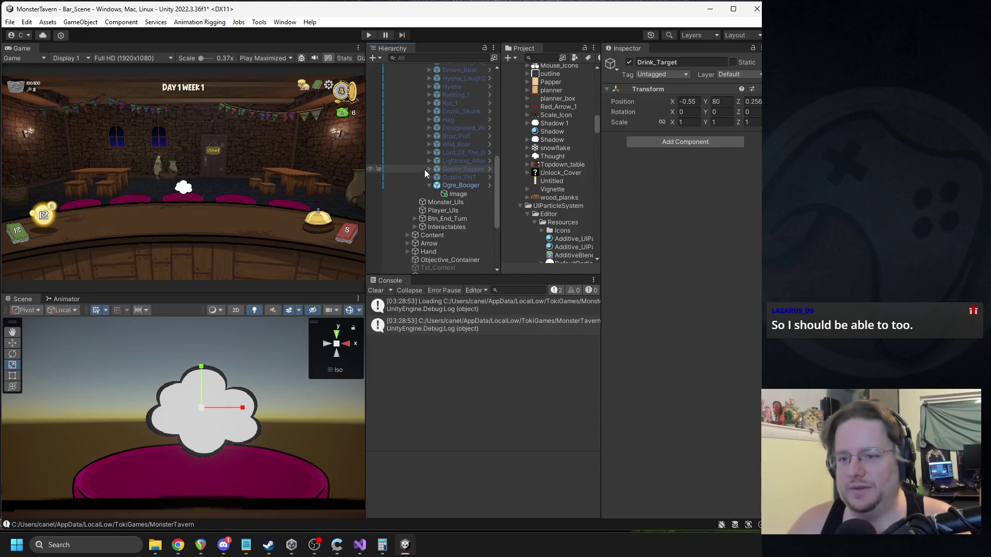
pyautogui.click(459, 195)
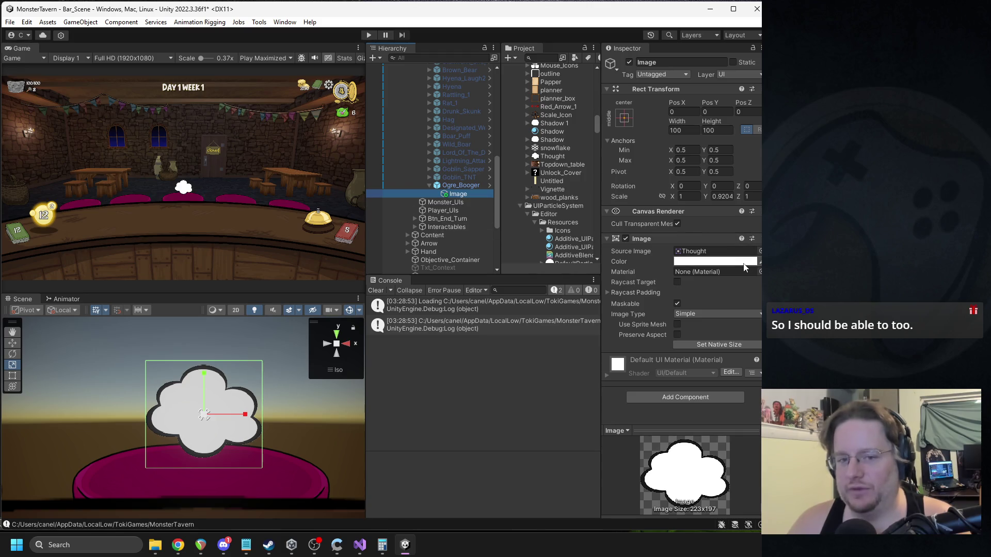
pyautogui.click(721, 197)
pyautogui.write('1')
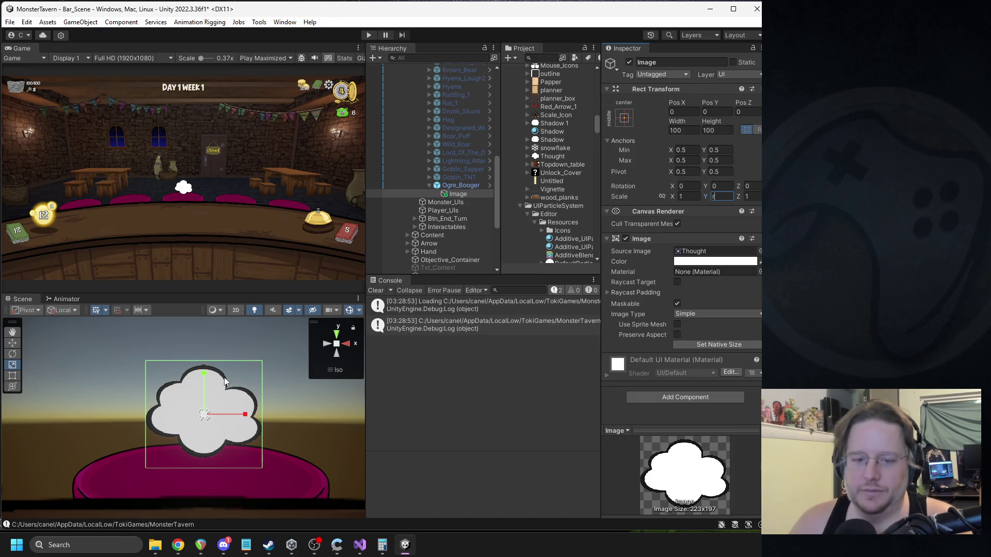
pyautogui.moveTo(205, 374); pyautogui.dragTo(207, 370)
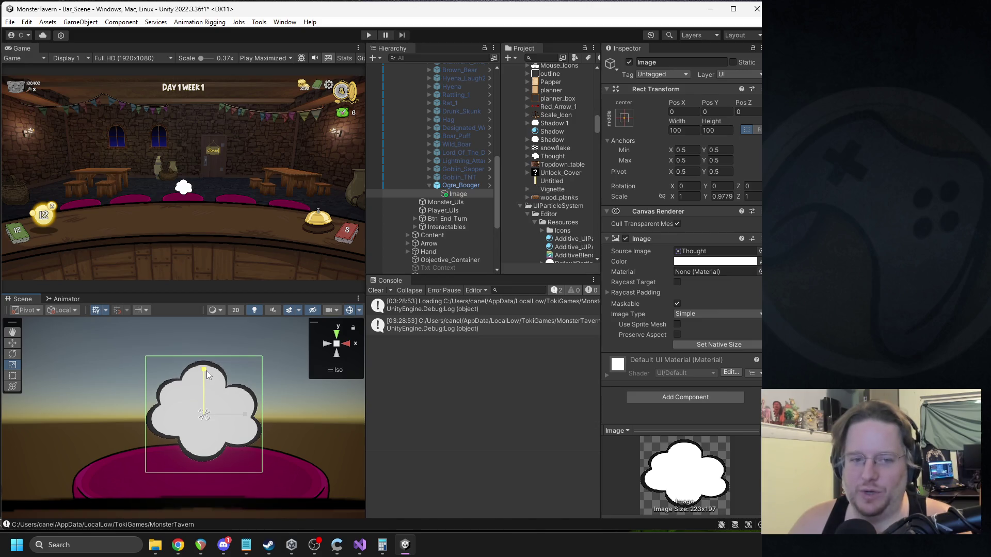
# Step: Tint the cloud image green and shrink it slightly and evenly
pyautogui.click(692, 262)
pyautogui.click(742, 296)
pyautogui.click(759, 315)
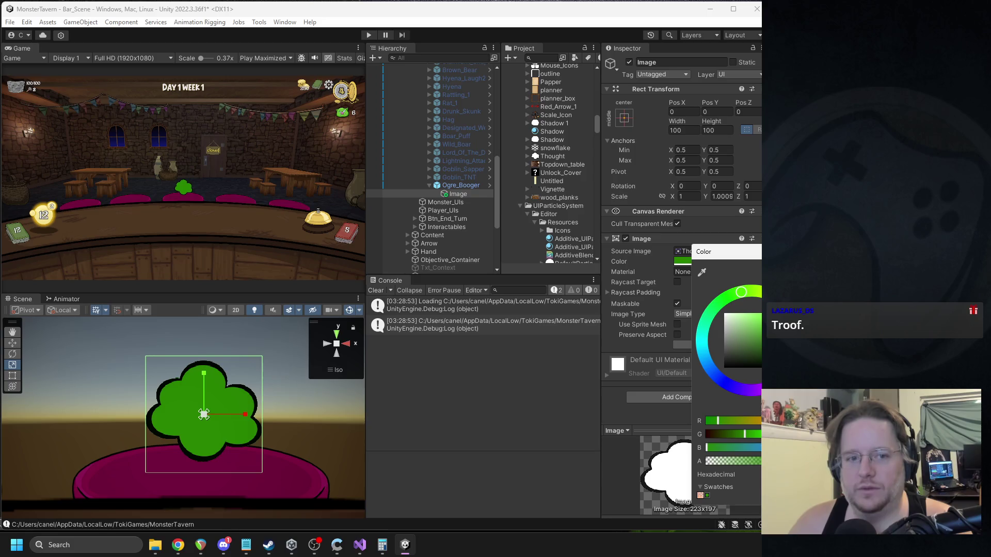
pyautogui.press('Escape')
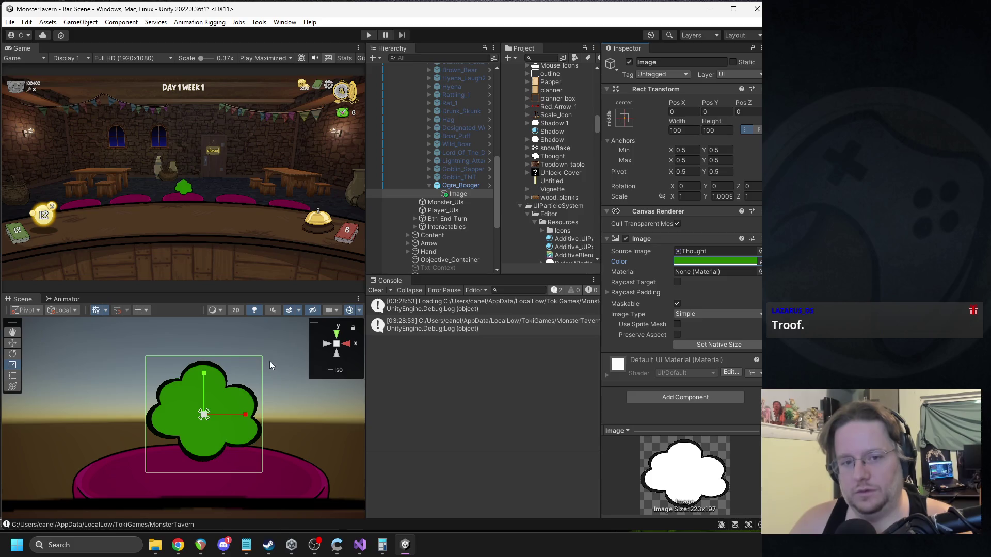
pyautogui.moveTo(208, 412)
pyautogui.mouseDown()
pyautogui.moveTo(197, 421)
pyautogui.moveTo(200, 414)
pyautogui.mouseUp()
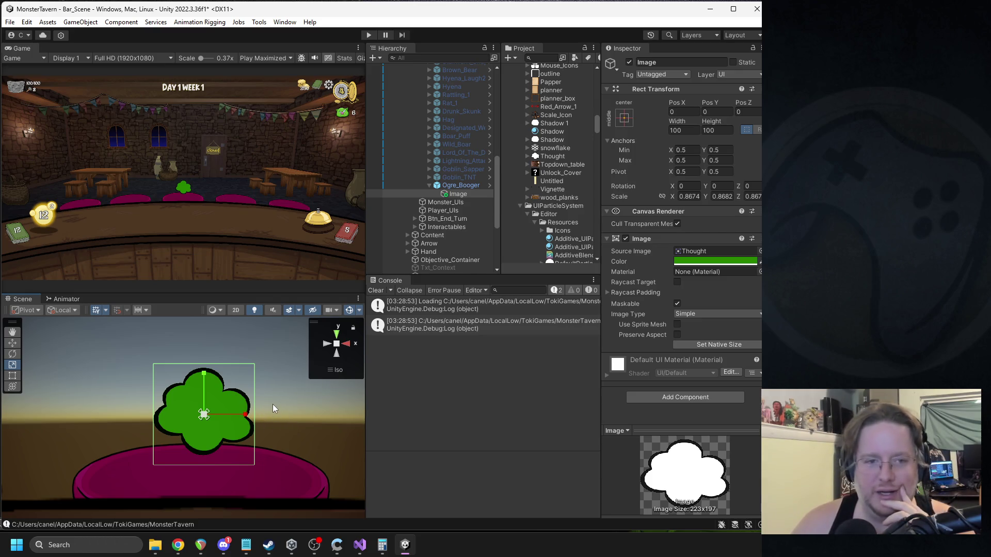
# Step: Scale the green cloud to 0.8674 wide by 0.8899 tall
pyautogui.moveTo(246, 416); pyautogui.dragTo(246, 416)
pyautogui.moveTo(202, 376); pyautogui.dragTo(205, 373)
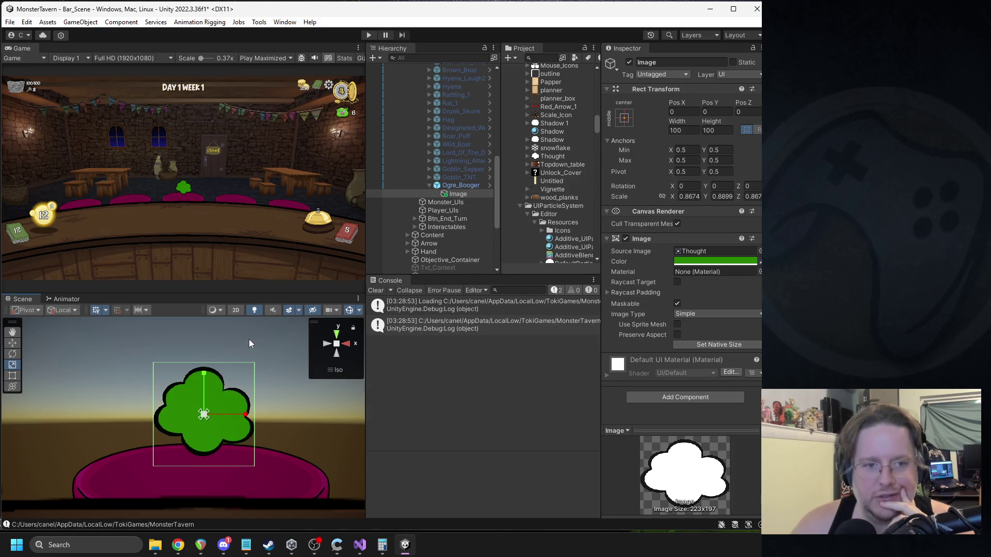
# Step: Set Ogre_Booger's spin speed to 170 and keep Linear spin easing
pyautogui.click(456, 185)
pyautogui.click(659, 101)
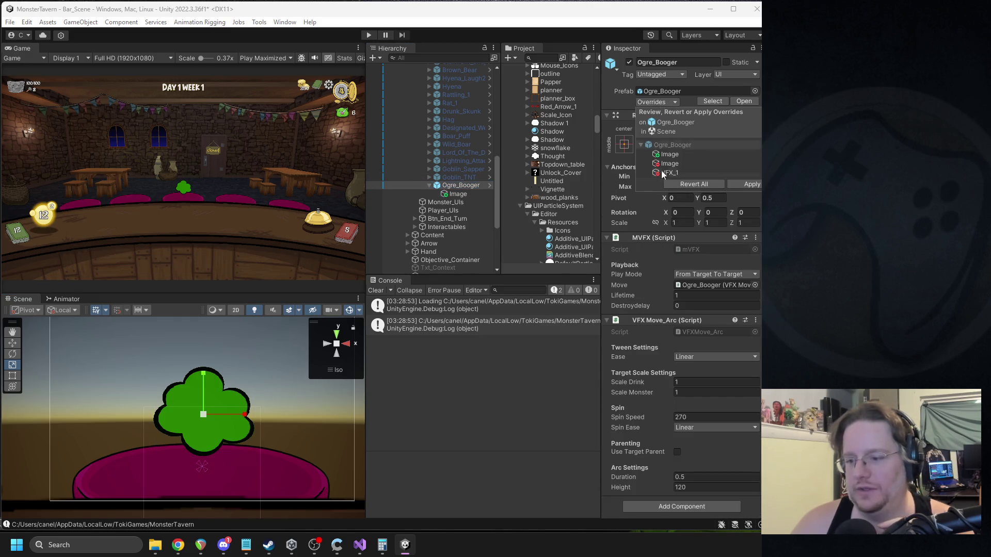
pyautogui.click(707, 417)
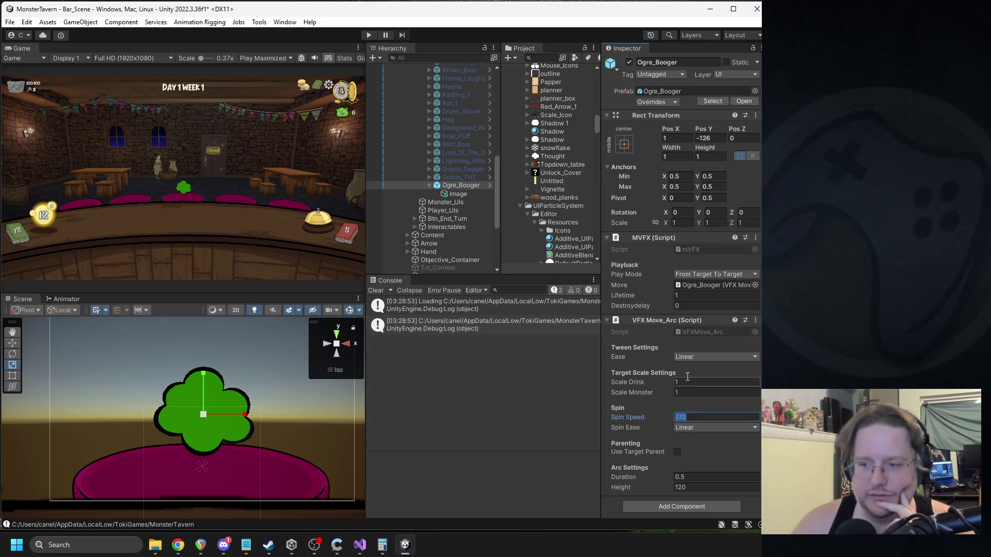
pyautogui.click(686, 295)
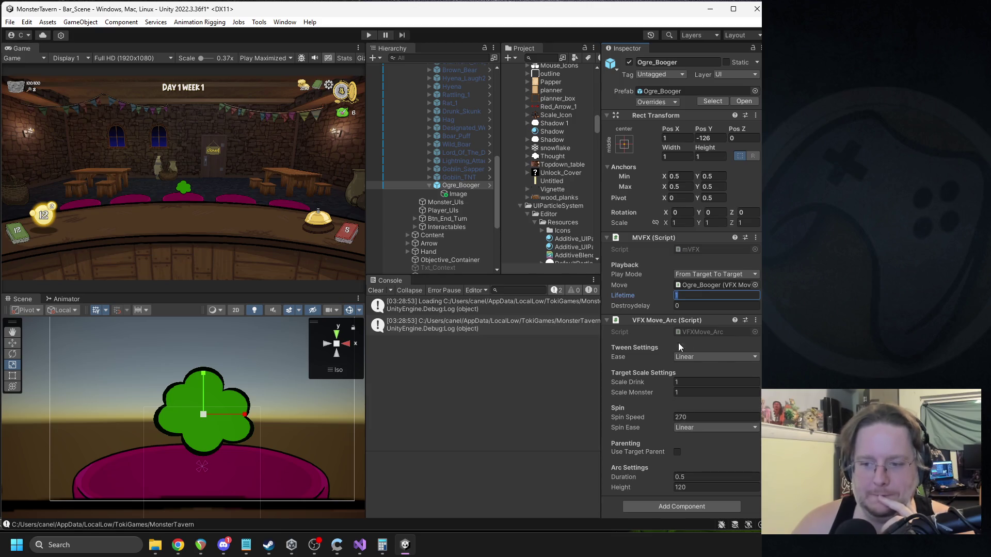
pyautogui.click(690, 416)
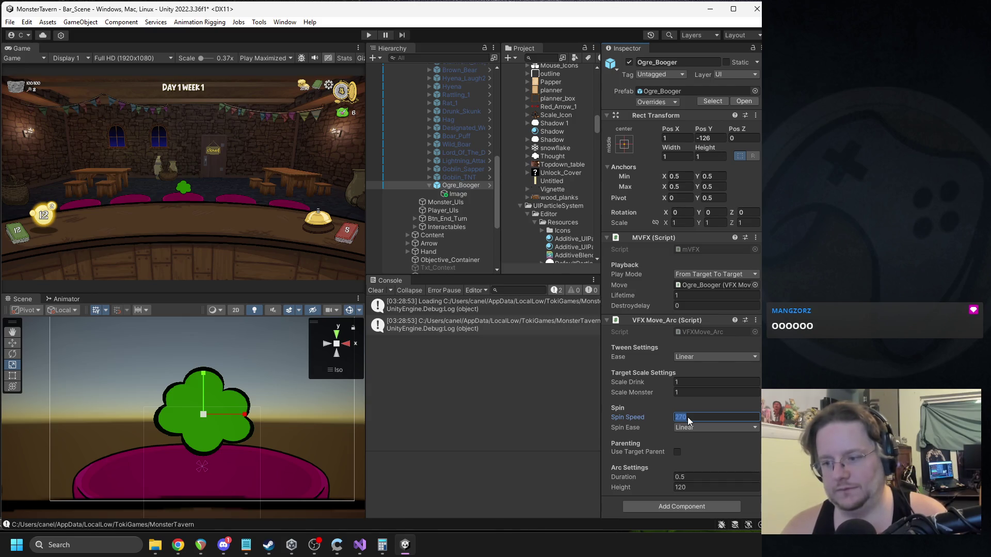
pyautogui.write('170')
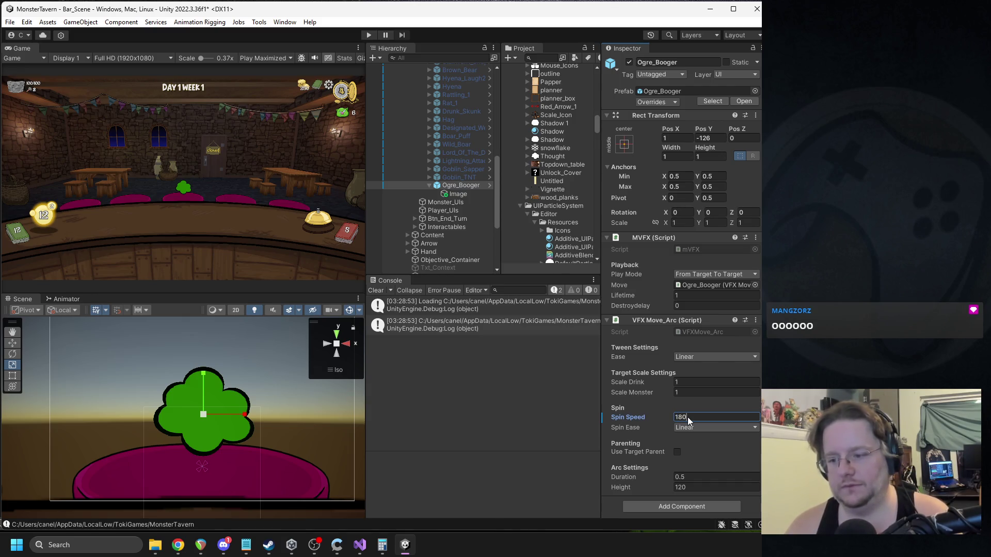
pyautogui.click(698, 429)
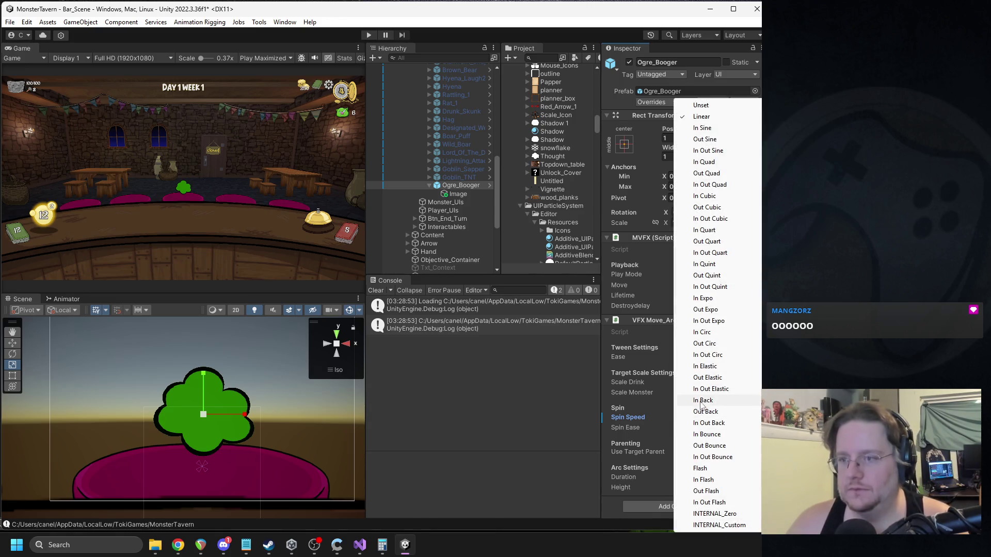
pyautogui.click(599, 395)
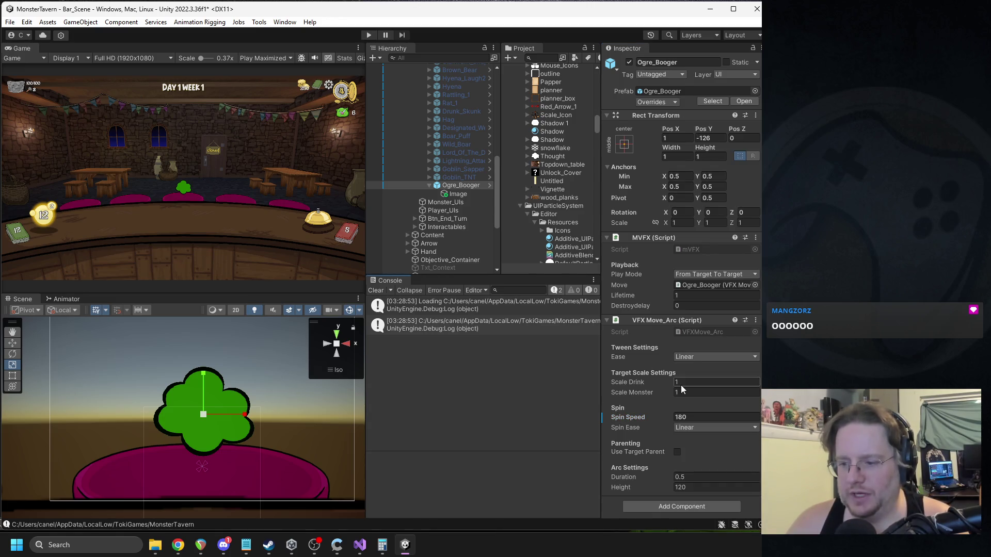
# Step: Set Lifetime and arc Duration to 0.6, then apply all overrides to the Ogre_Booger prefab
pyautogui.click(686, 297)
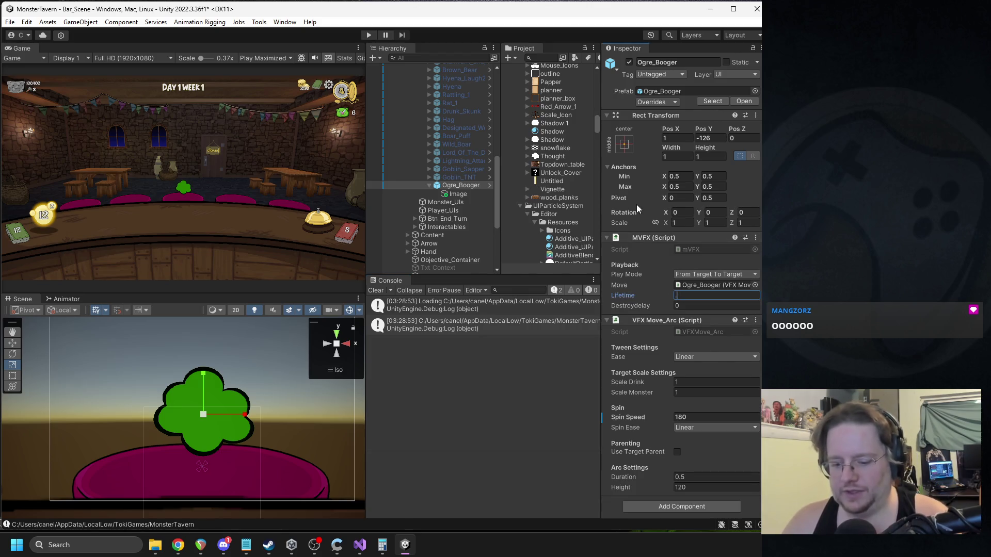
pyautogui.write('6')
pyautogui.click(684, 476)
pyautogui.write('6')
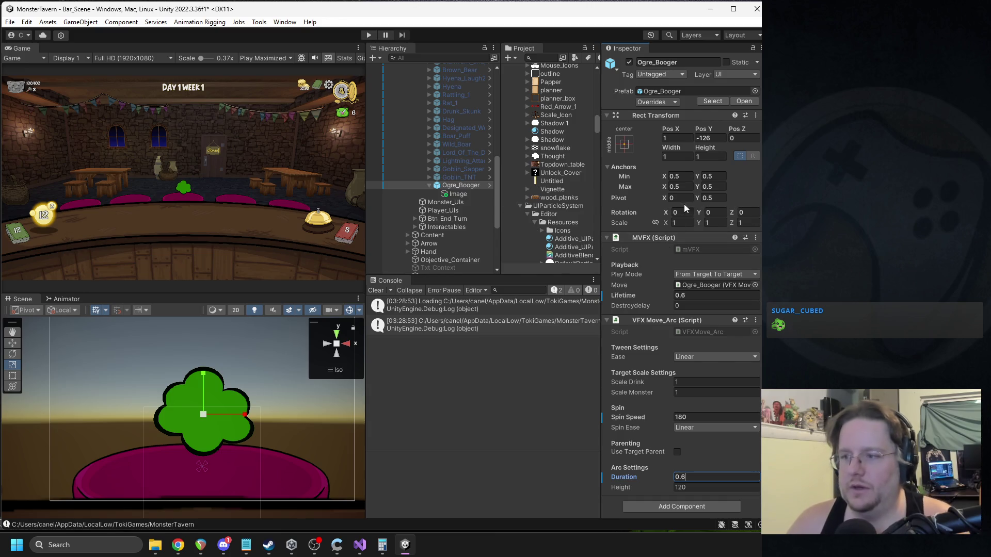
pyautogui.click(671, 91)
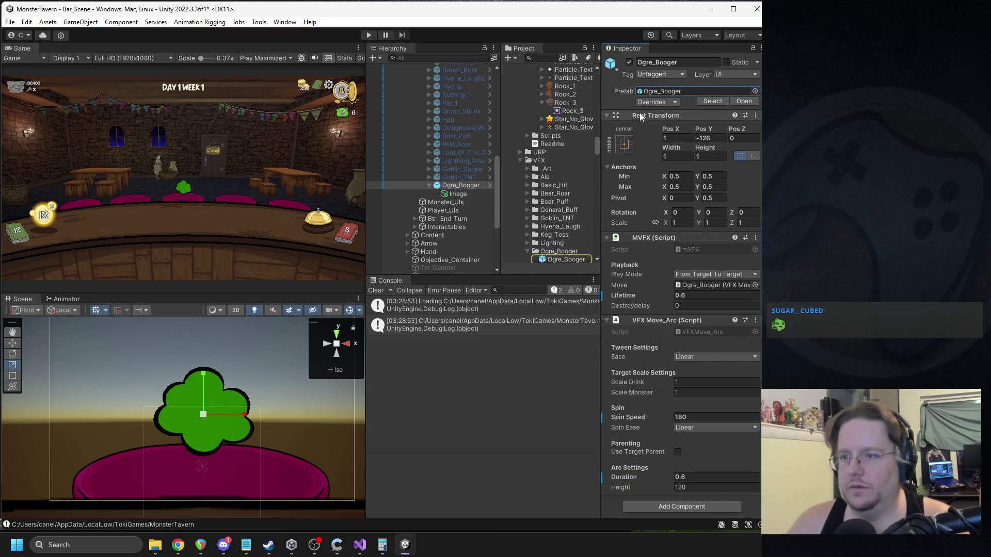
pyautogui.click(655, 102)
pyautogui.click(745, 204)
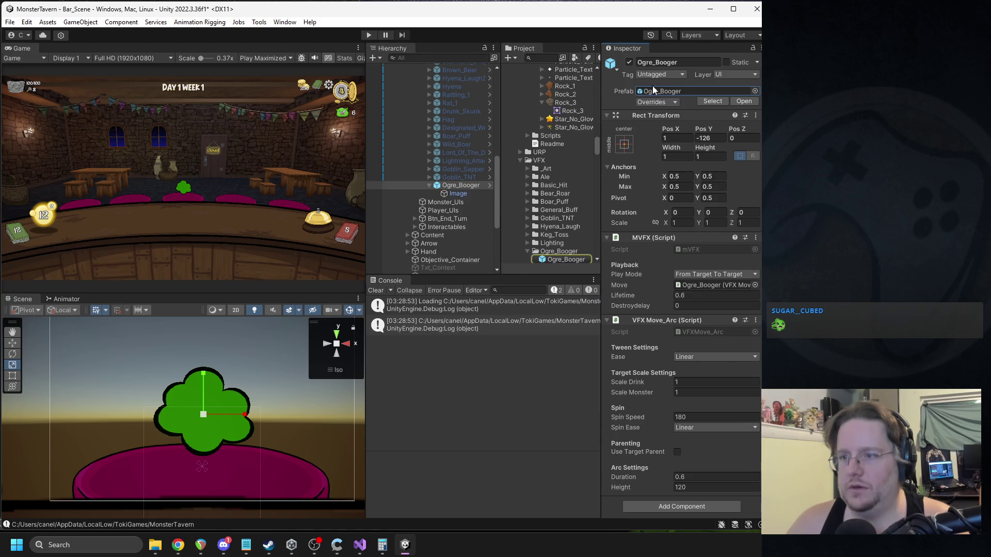
# Step: Hide Ogre_Booger, activate the Ogre, and show its Booger move's settings
pyautogui.click(629, 62)
pyautogui.click(430, 186)
pyautogui.scroll(3, 464, 164)
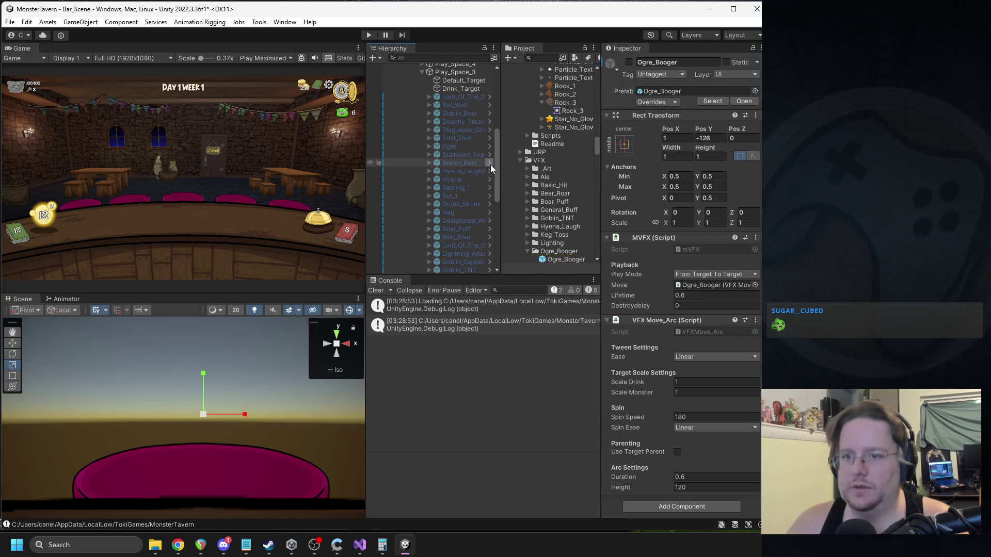
pyautogui.click(454, 147)
pyautogui.click(629, 62)
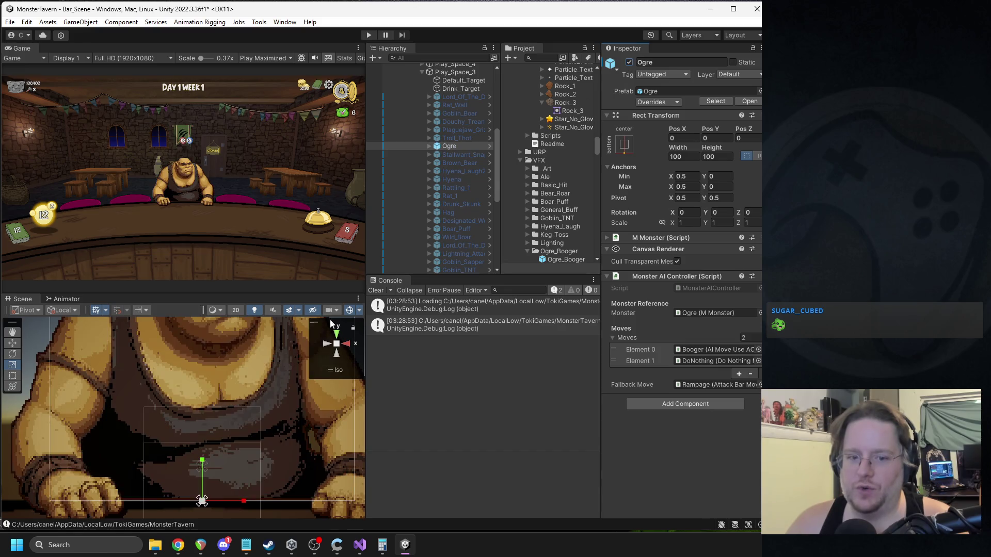
pyautogui.click(428, 146)
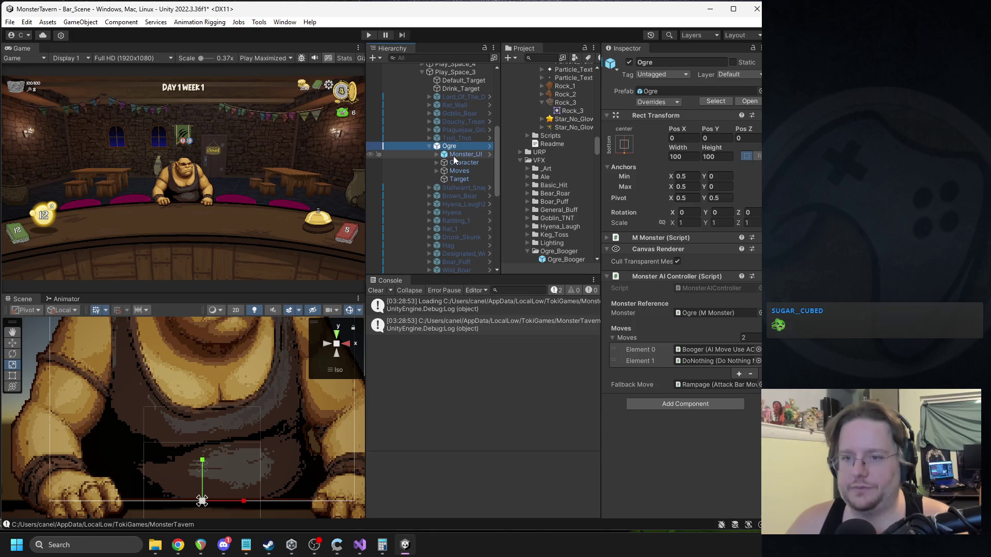
pyautogui.click(436, 171)
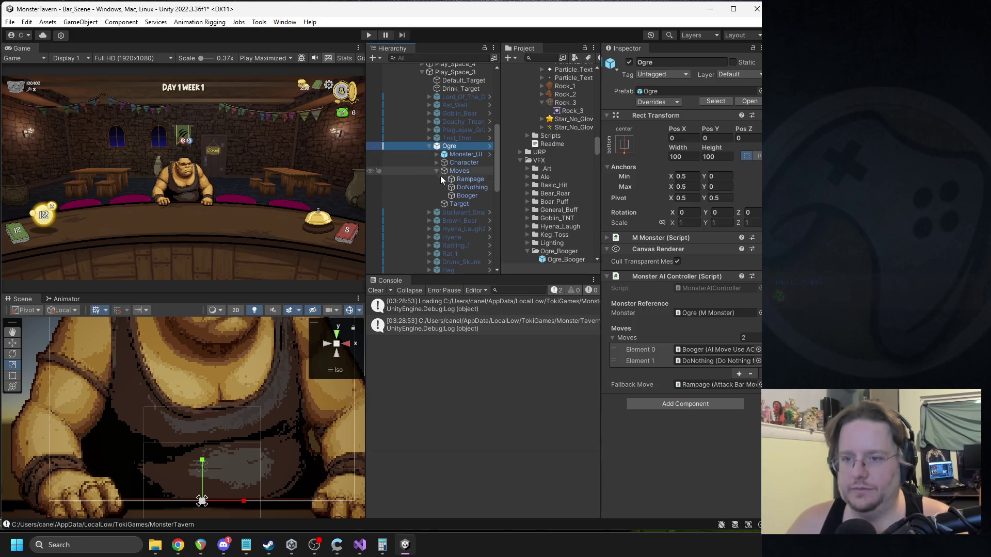
pyautogui.click(463, 197)
# Step: Assign Ogre_Booger as the AC Status Effect's VFX, apply the Ogre's overrides, and deactivate it
pyautogui.scroll(-5, 698, 253)
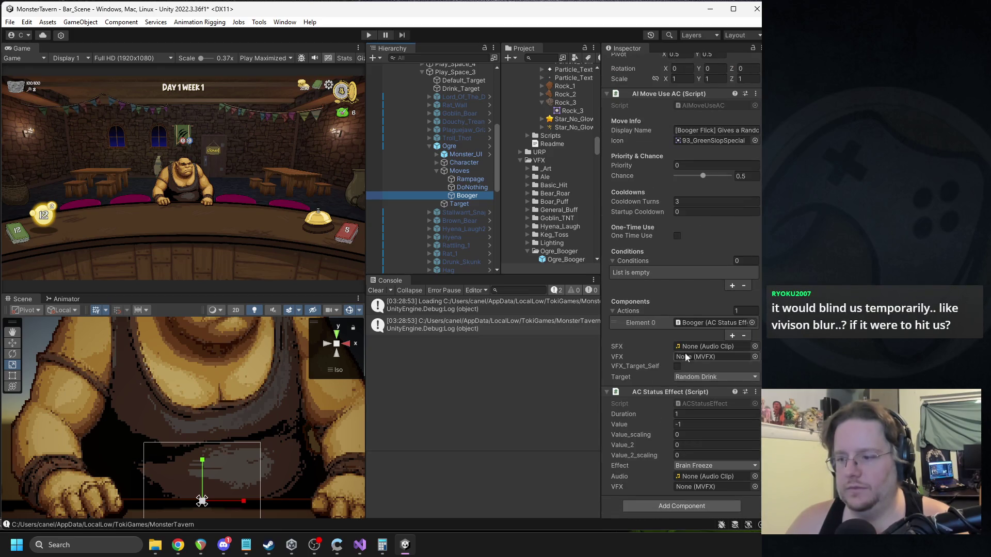
pyautogui.scroll(-3, 575, 234)
pyautogui.moveTo(565, 229)
pyautogui.mouseDown()
pyautogui.moveTo(718, 298)
pyautogui.moveTo(699, 487)
pyautogui.moveTo(697, 363)
pyautogui.mouseUp()
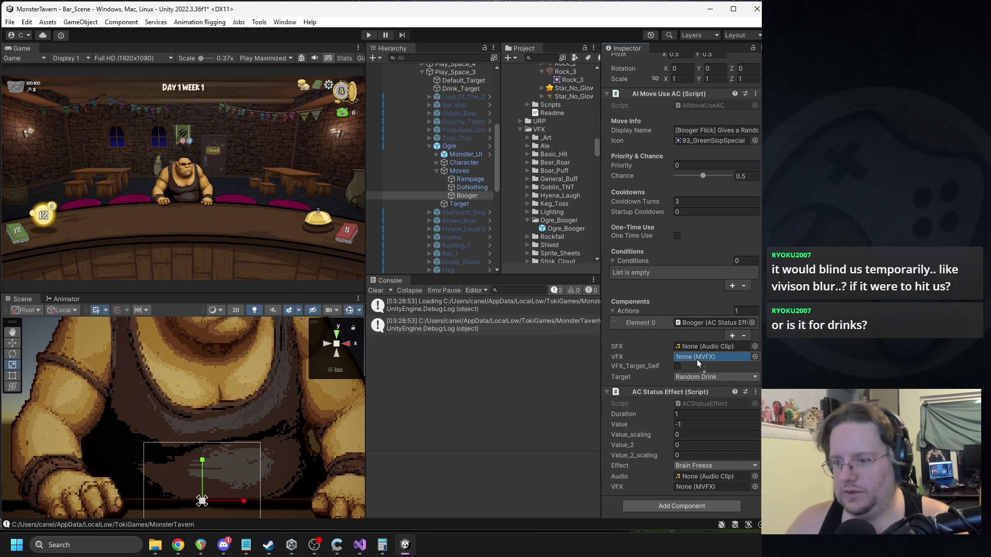
pyautogui.moveTo(696, 359); pyautogui.dragTo(698, 488)
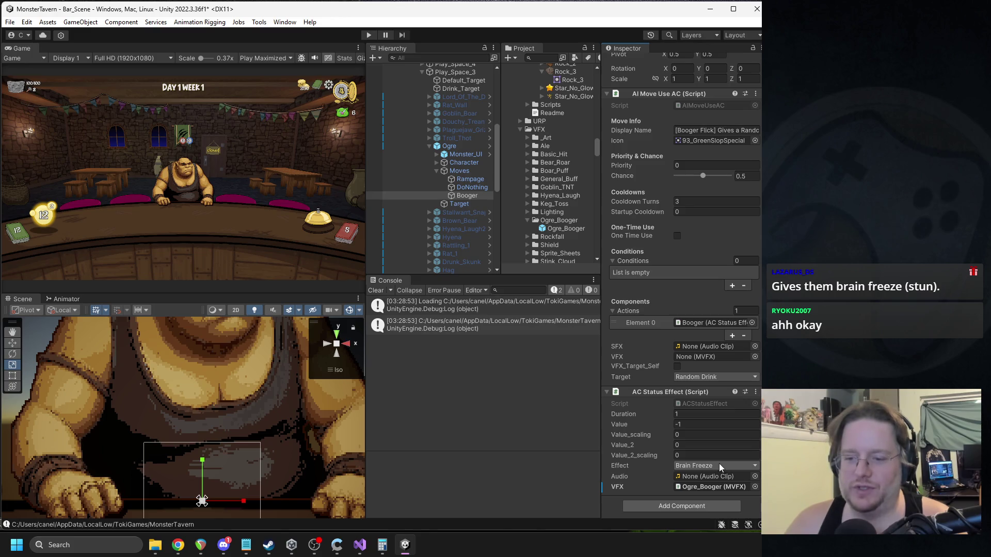
pyautogui.click(449, 146)
pyautogui.click(655, 100)
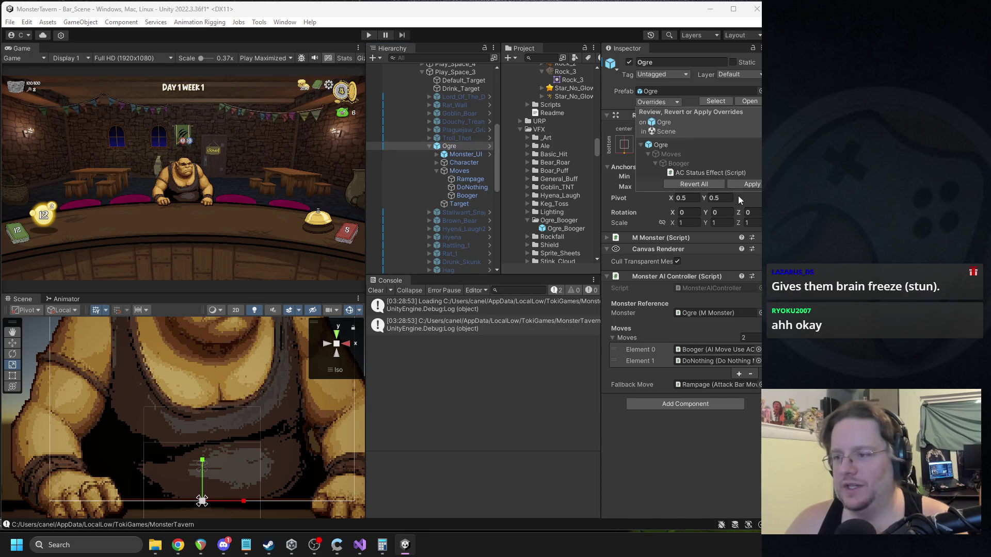
pyautogui.click(629, 62)
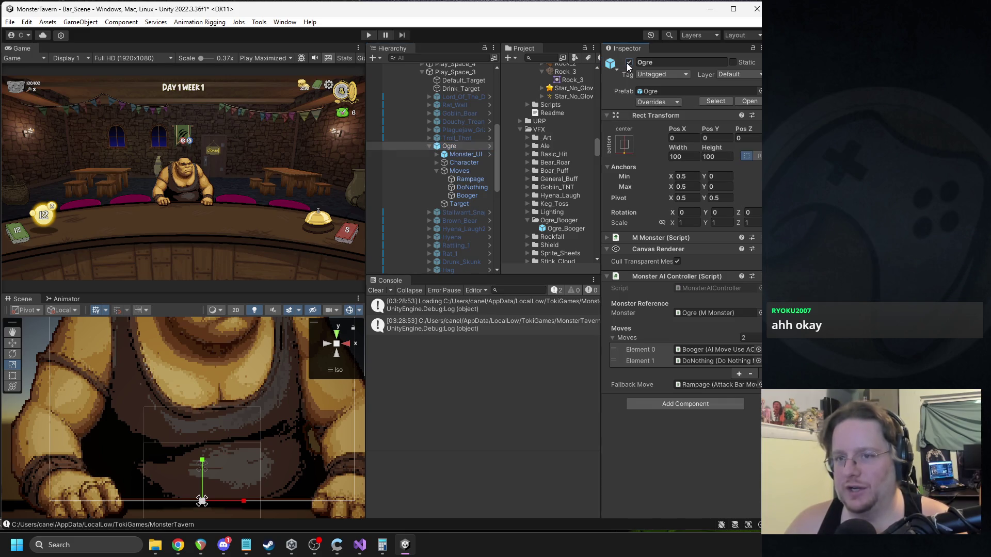
pyautogui.click(368, 35)
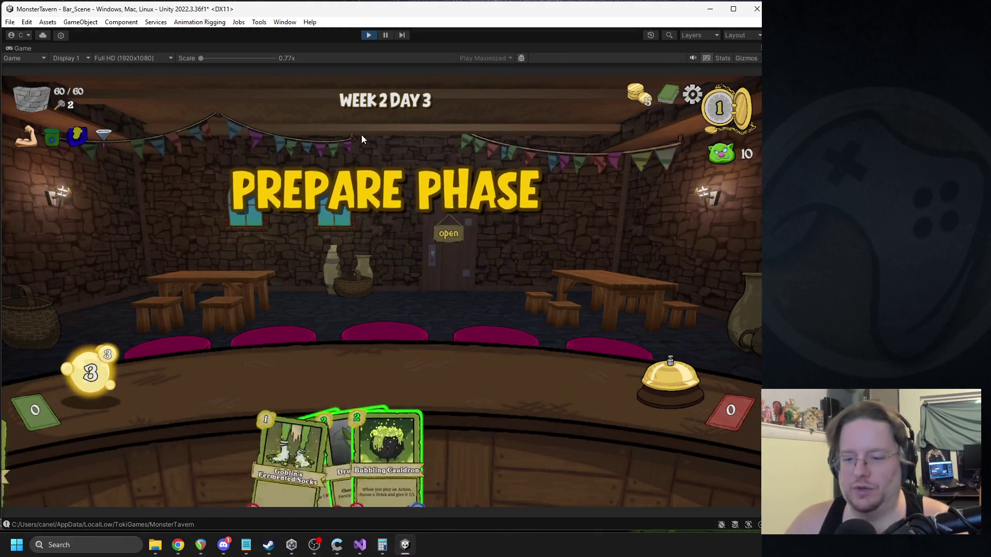
# Step: Play two cards including Goblin's Fermented Socks, end the turn, stop, and inspect the WHY GOD trace
pyautogui.moveTo(273, 454); pyautogui.dragTo(239, 389)
pyautogui.moveTo(408, 454)
pyautogui.mouseDown()
pyautogui.moveTo(340, 366)
pyautogui.moveTo(330, 371)
pyautogui.mouseUp()
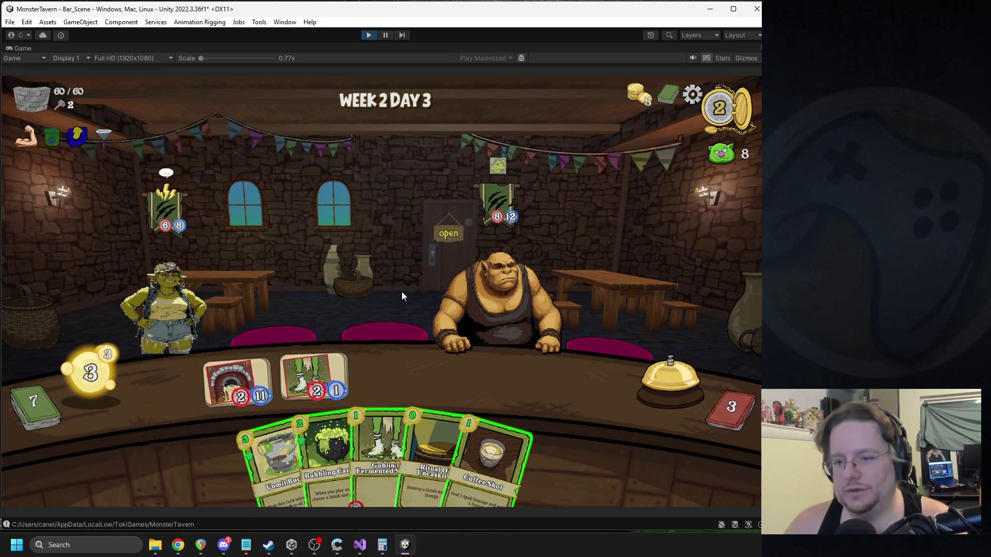
pyautogui.click(662, 327)
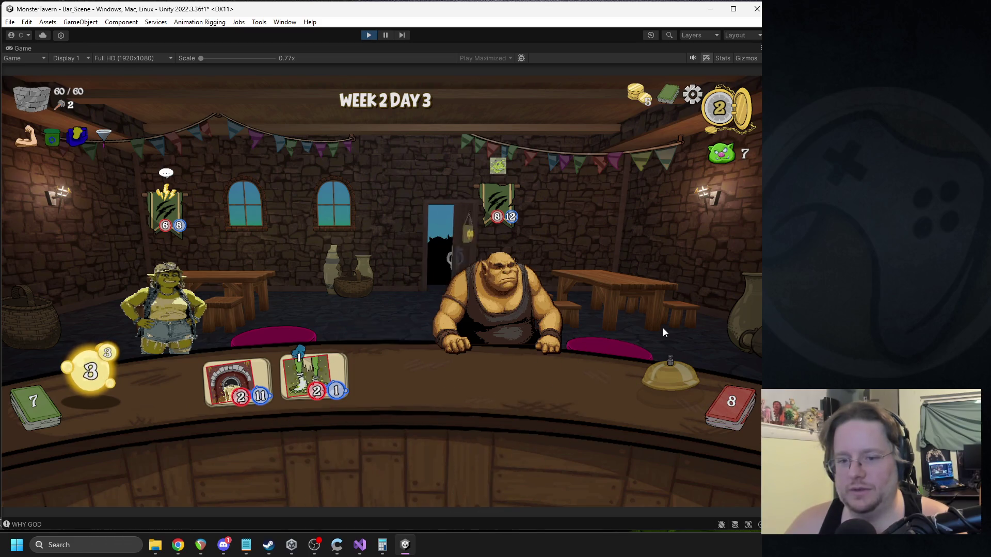
pyautogui.click(372, 33)
pyautogui.click(442, 348)
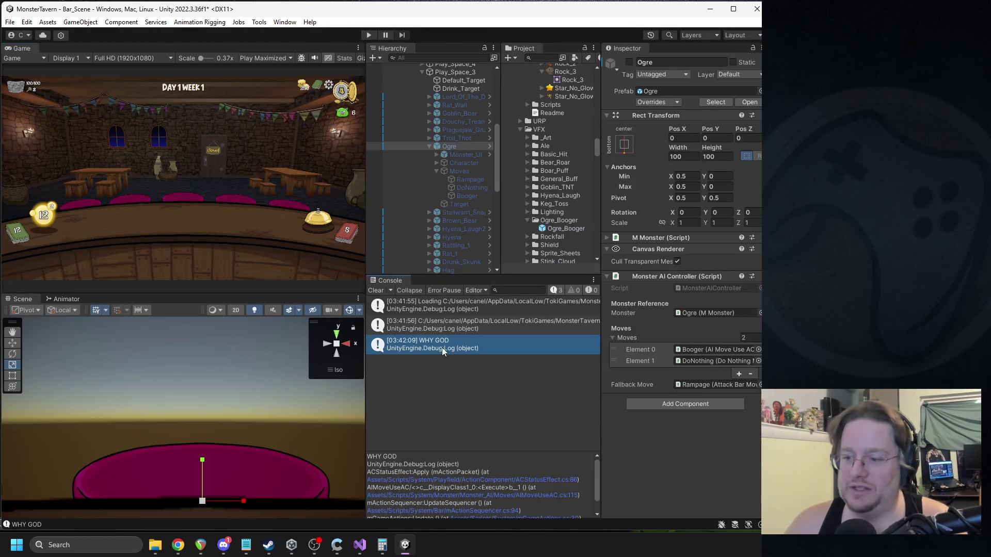
# Step: Delete the WHY GOD Debug.Log line in ACStatusEffect.cs, save, and clear Unity's Console
pyautogui.doubleClick(441, 348)
pyautogui.click(201, 285)
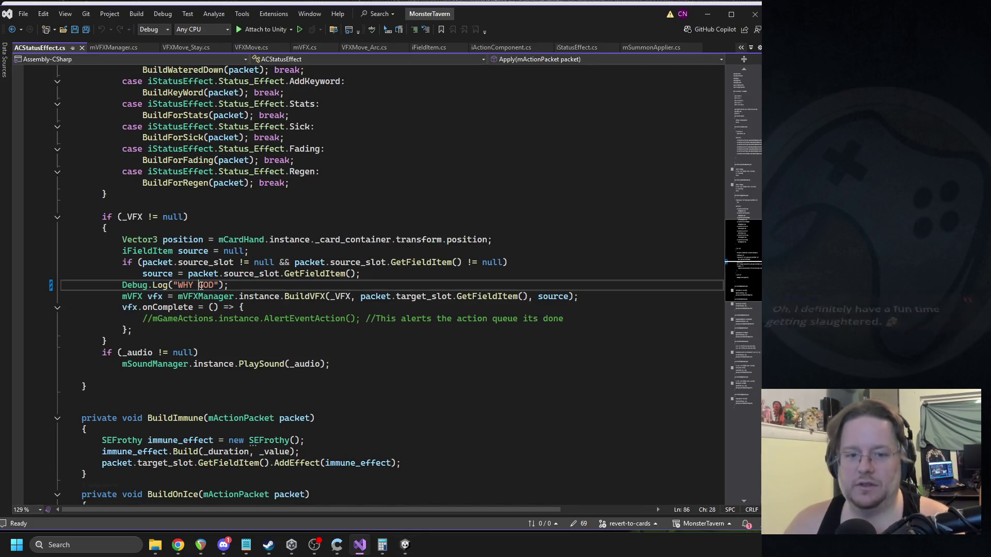
pyautogui.press('End')
pyautogui.hotkey('shift', 'Home')
pyautogui.press('BackSpace')
pyautogui.click(189, 217)
pyautogui.hotkey('ctrl', 's')
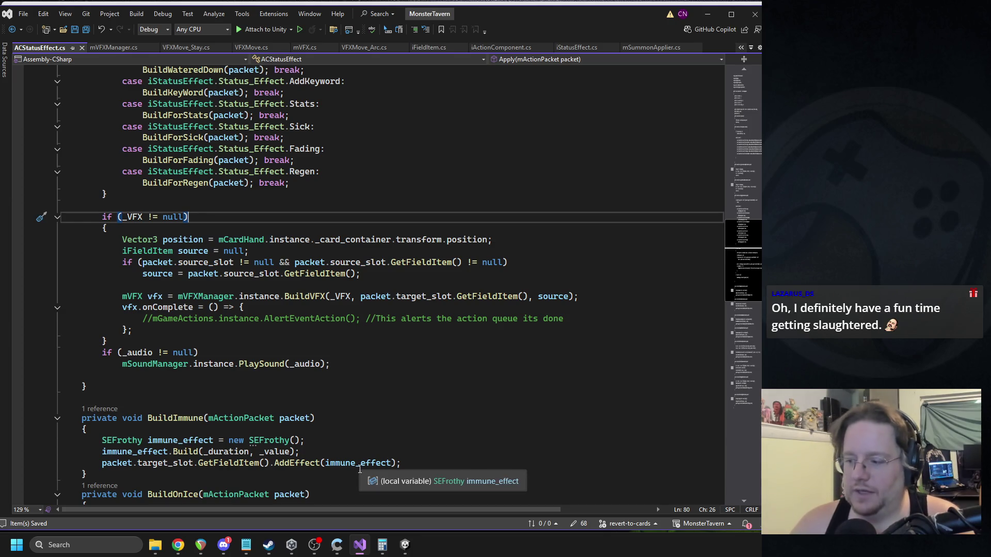
pyautogui.click(408, 546)
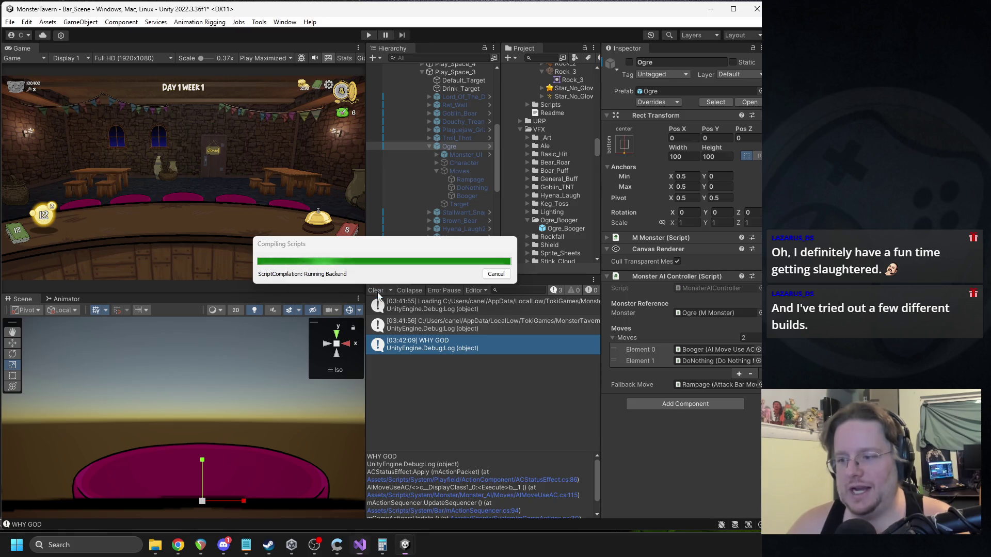
pyautogui.click(379, 291)
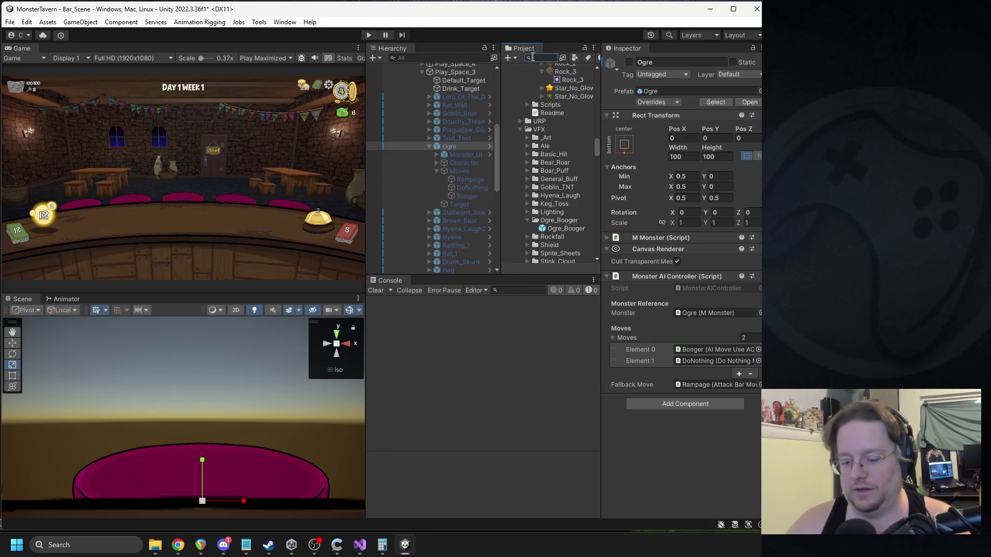
pyautogui.click(540, 57)
# Step: Open Pocketed_Sleeves.png in Paint to look it over, then close Paint
pyautogui.write('bock')
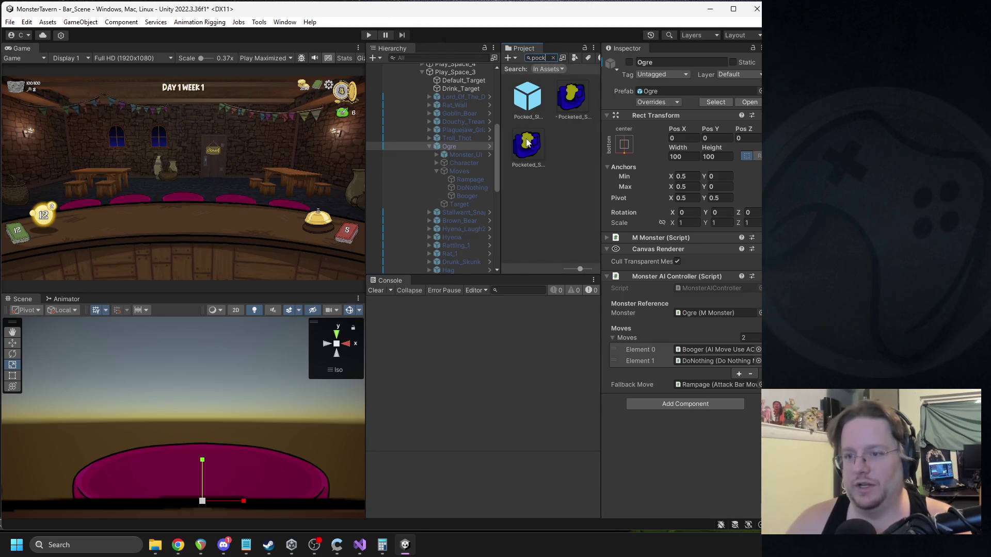
pyautogui.doubleClick(526, 142)
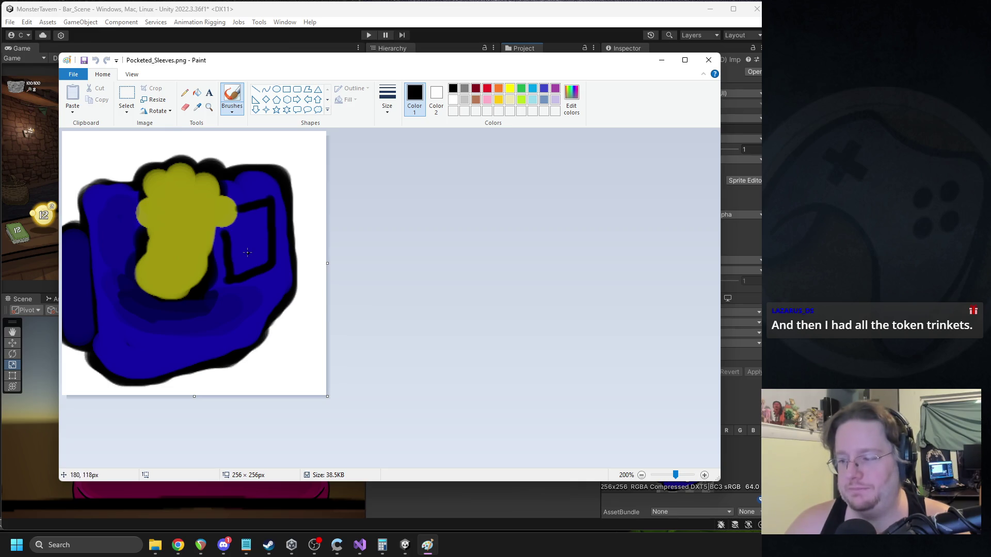
pyautogui.click(708, 59)
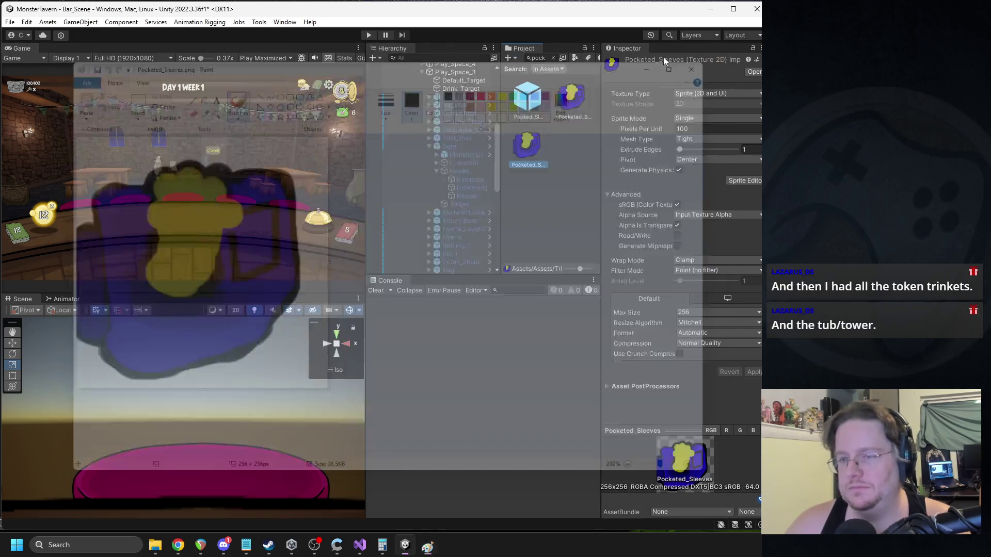
pyautogui.scroll(5, 426, 157)
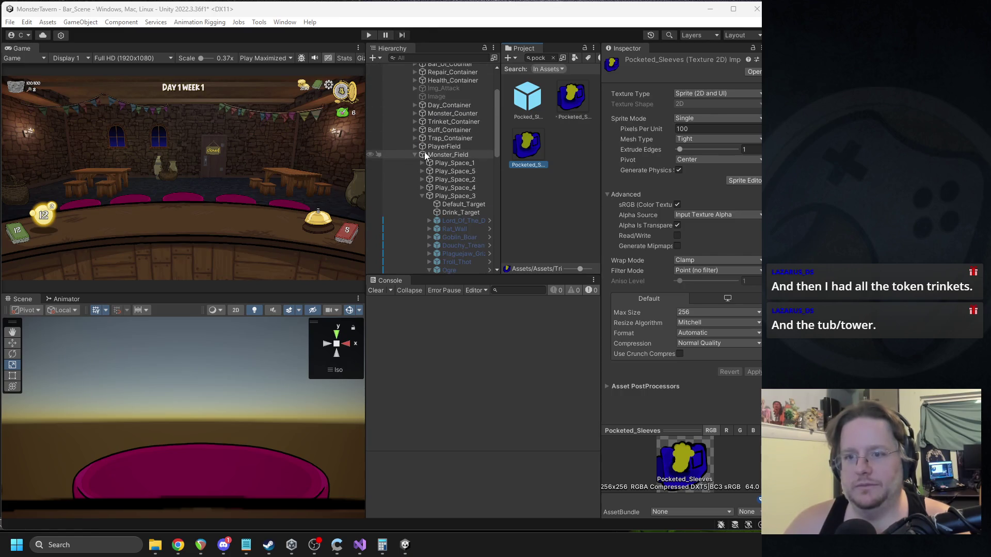
# Step: Collapse Bar_UI_Counter, expand Monster_Field, and select the Ogre_Booger effect object
pyautogui.click(415, 155)
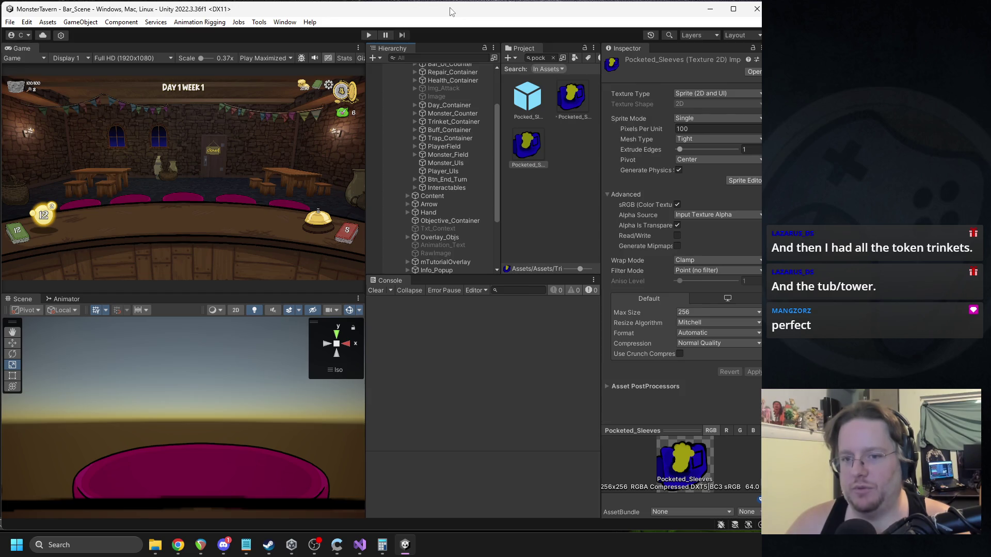
pyautogui.scroll(-3, 414, 175)
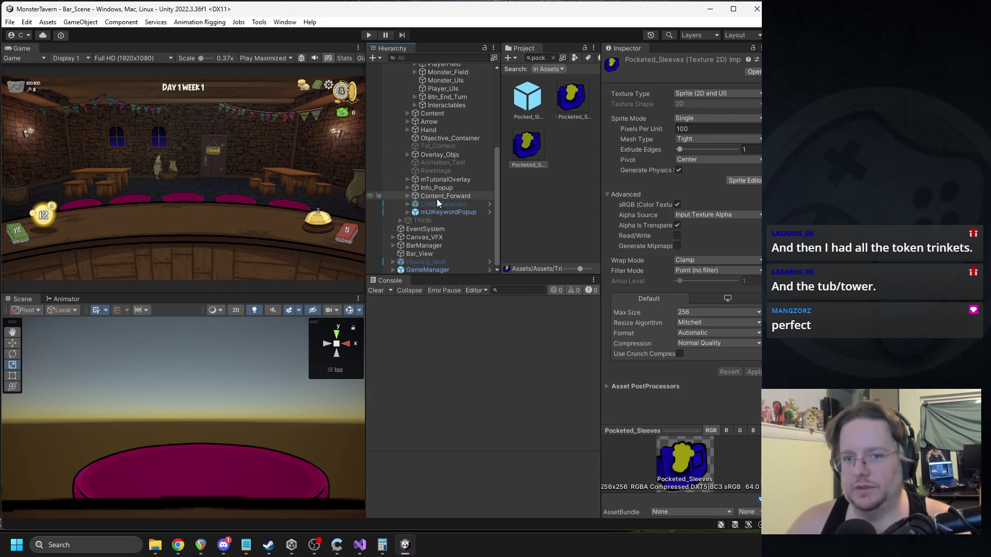
pyautogui.scroll(6, 435, 213)
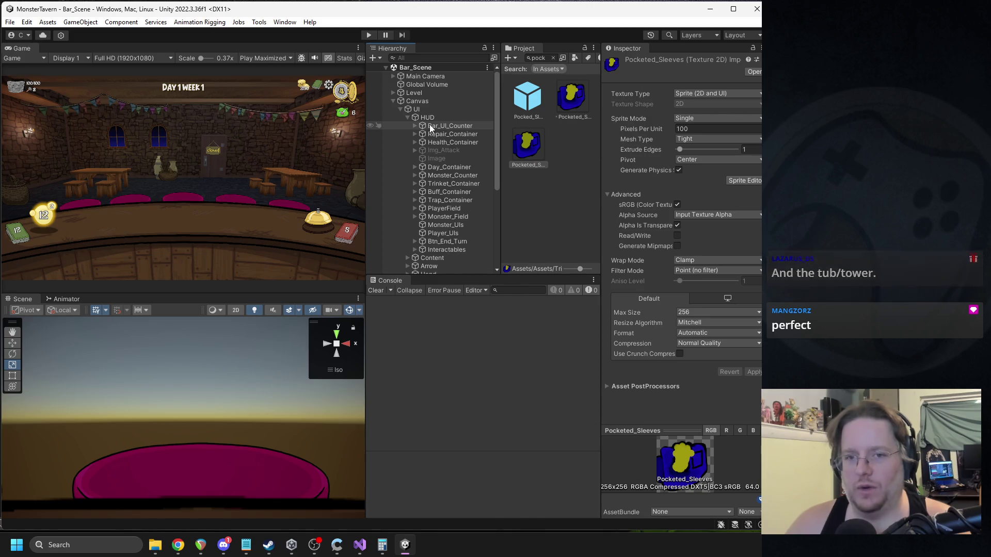
pyautogui.scroll(-5, 436, 206)
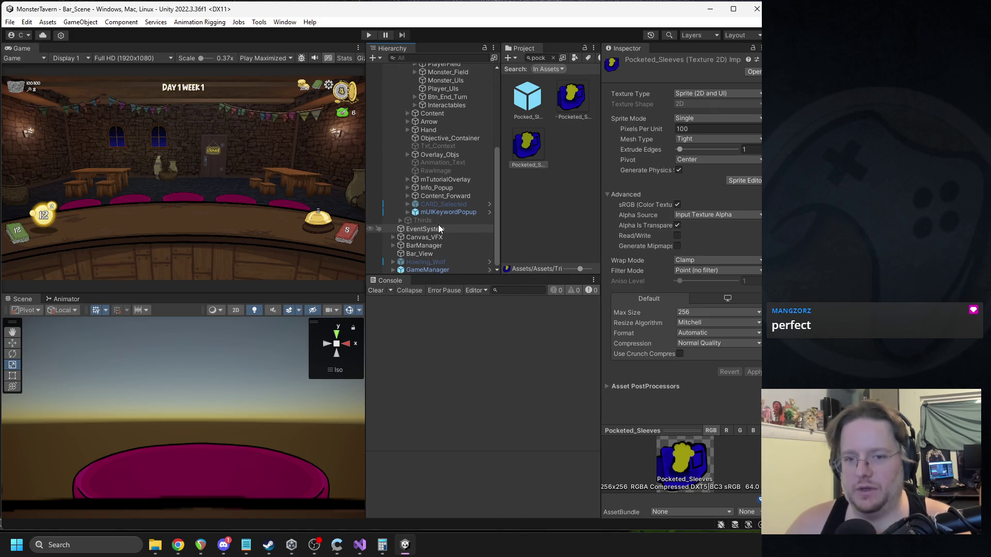
pyautogui.scroll(1, 439, 161)
pyautogui.scroll(4, 438, 160)
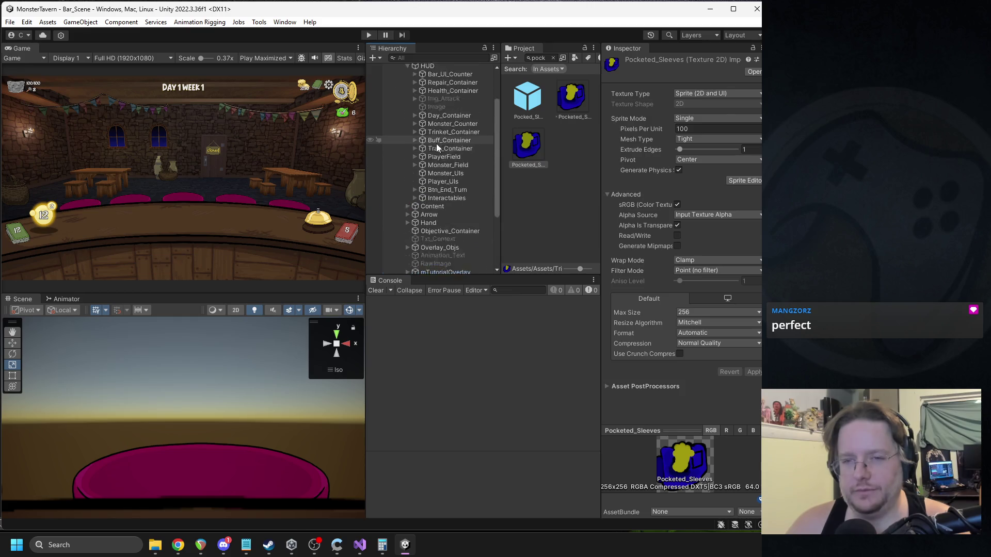
pyautogui.click(413, 105)
pyautogui.click(414, 104)
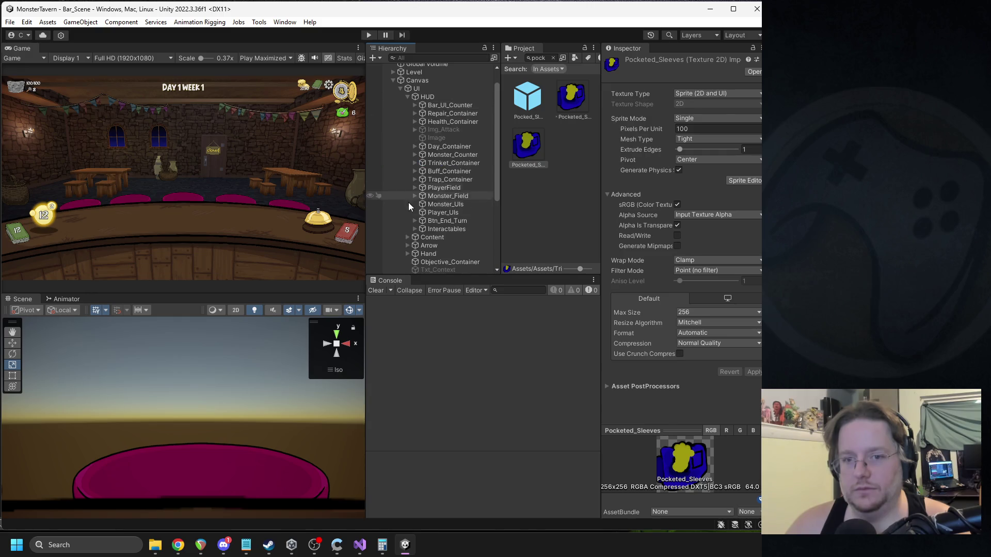
pyautogui.click(415, 196)
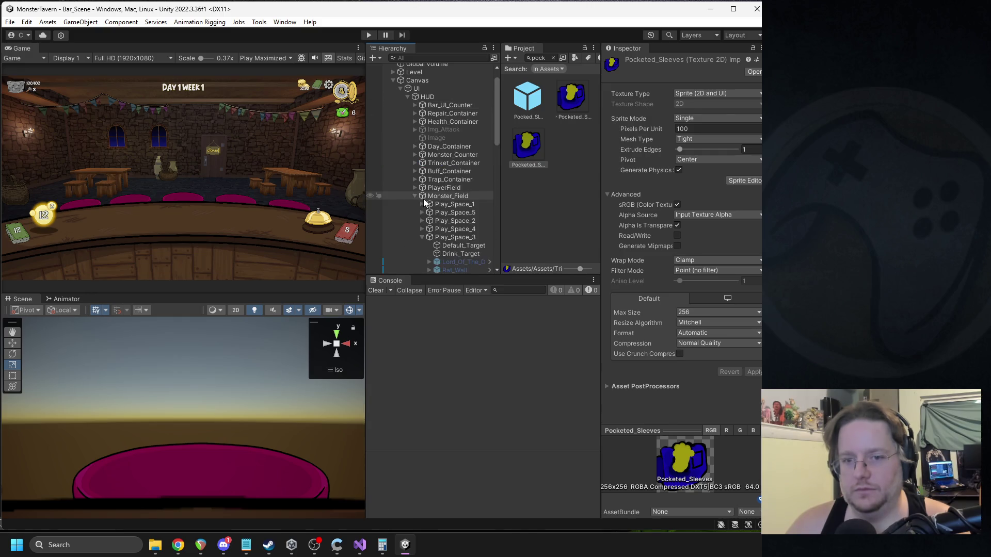
pyautogui.scroll(-5, 433, 199)
pyautogui.click(449, 223)
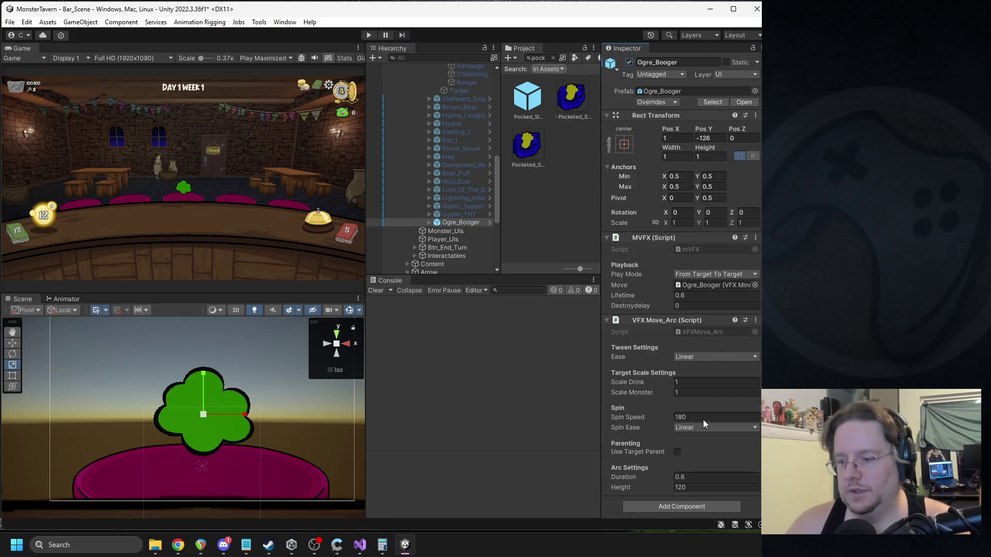
# Step: Change the MVFX Lifetime from 0.6 to 0.9 and select Ogre_Booger's Image child
pyautogui.doubleClick(682, 296)
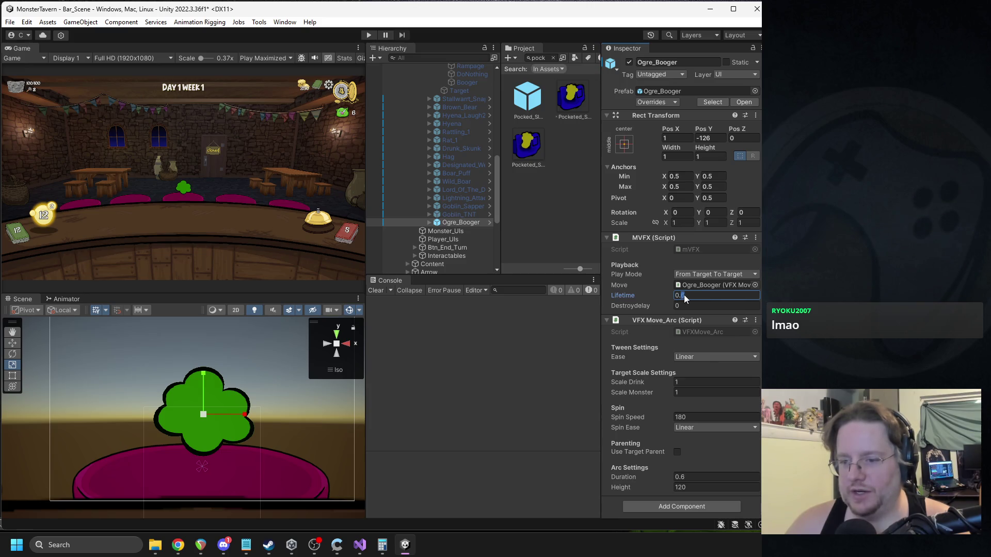
pyautogui.press('BackSpace')
pyautogui.write('8')
pyautogui.moveTo(688, 292); pyautogui.dragTo(681, 294)
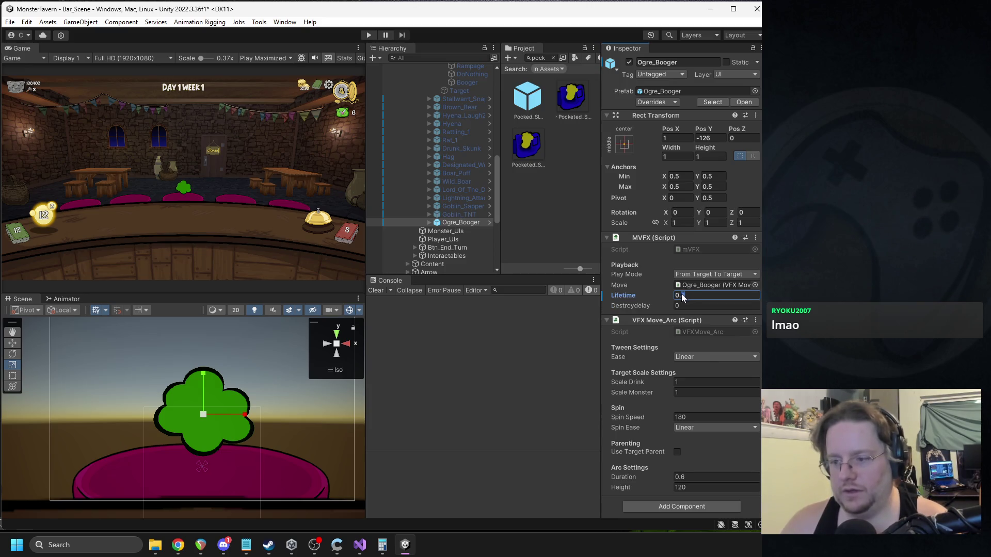
pyautogui.write('9')
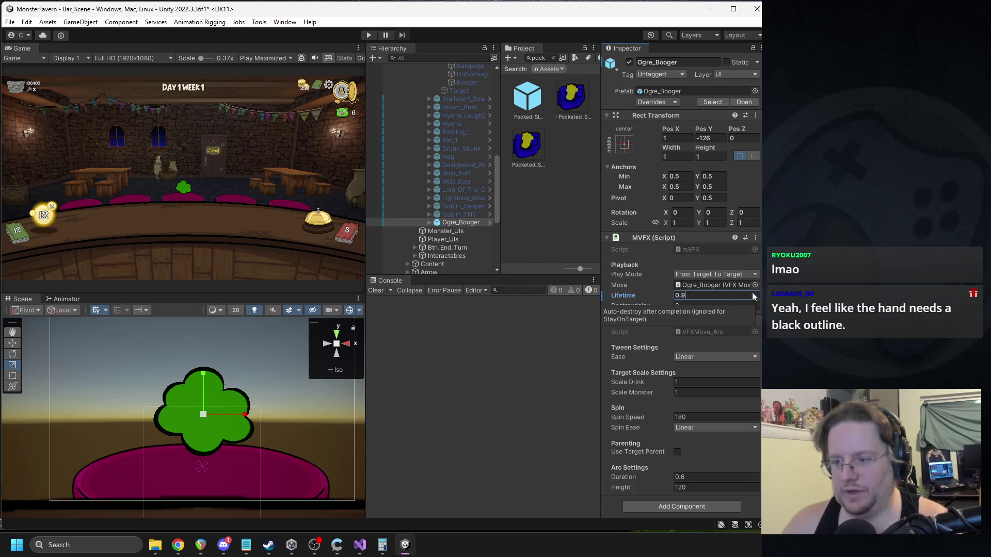
pyautogui.click(430, 222)
pyautogui.click(453, 231)
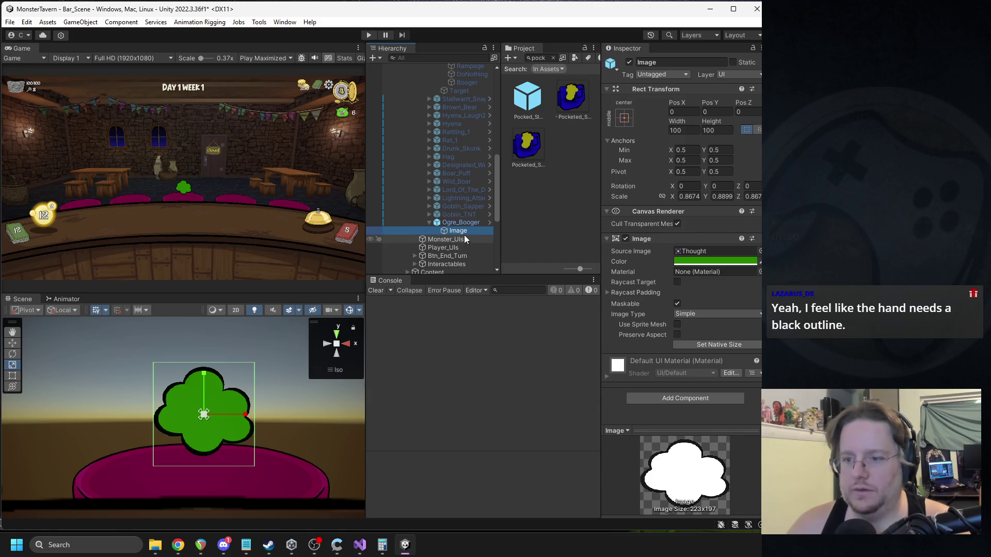
# Step: Duplicate the Image object and replace its Image component with a UI Particle System
pyautogui.click(553, 58)
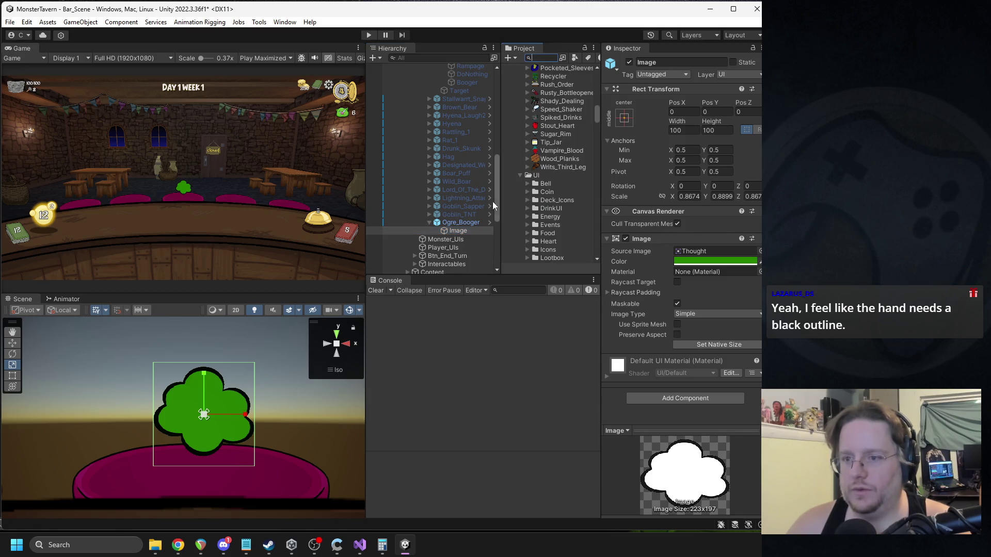
pyautogui.hotkey('ctrl', 'd')
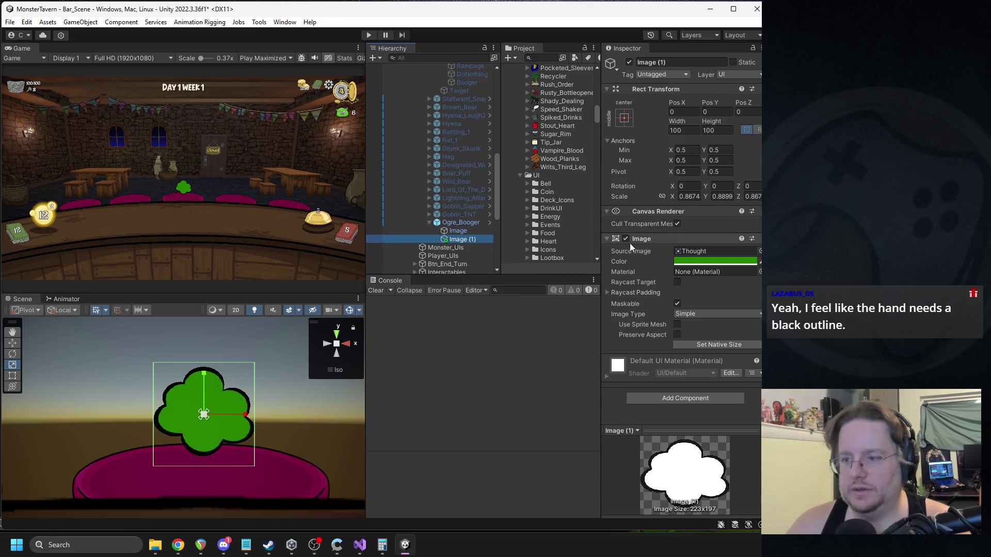
pyautogui.rightClick(647, 242)
pyautogui.click(680, 261)
pyautogui.click(676, 243)
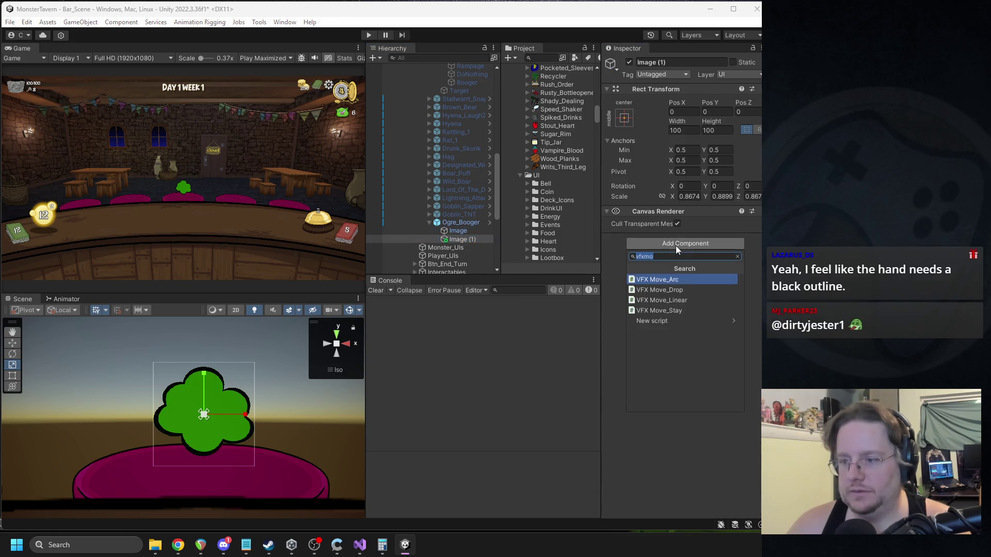
pyautogui.write('part')
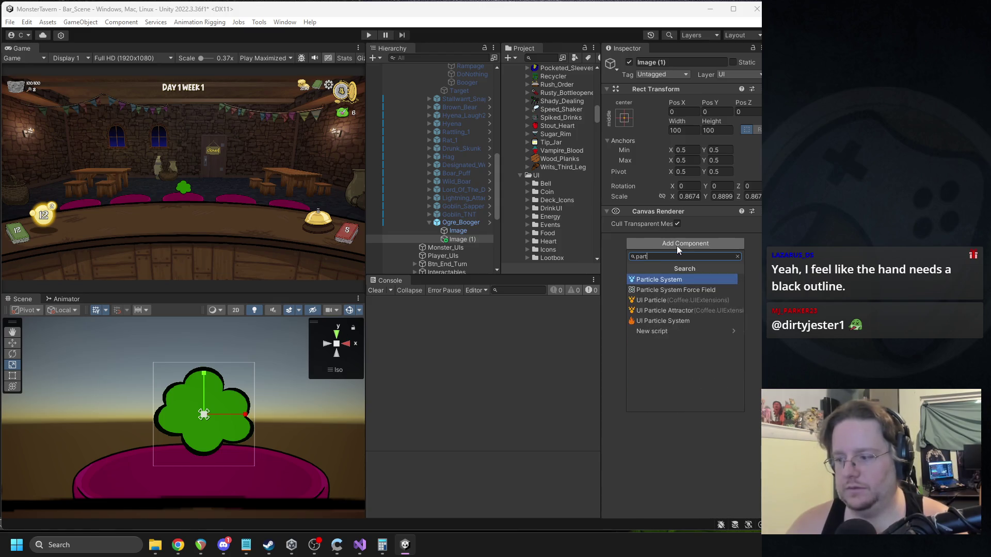
pyautogui.write('ic')
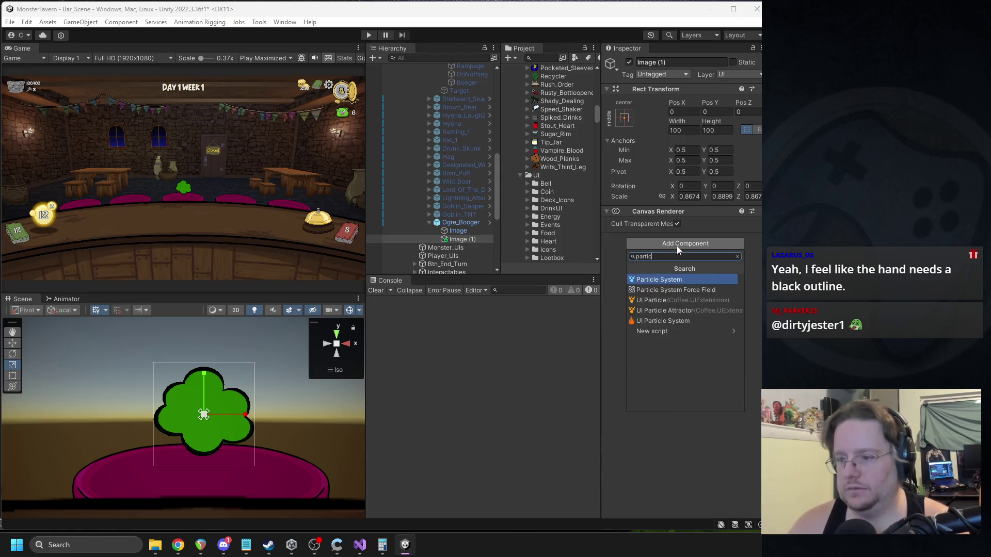
pyautogui.press('Down')
pyautogui.press('Down')
pyautogui.press('Down')
pyautogui.press('Return')
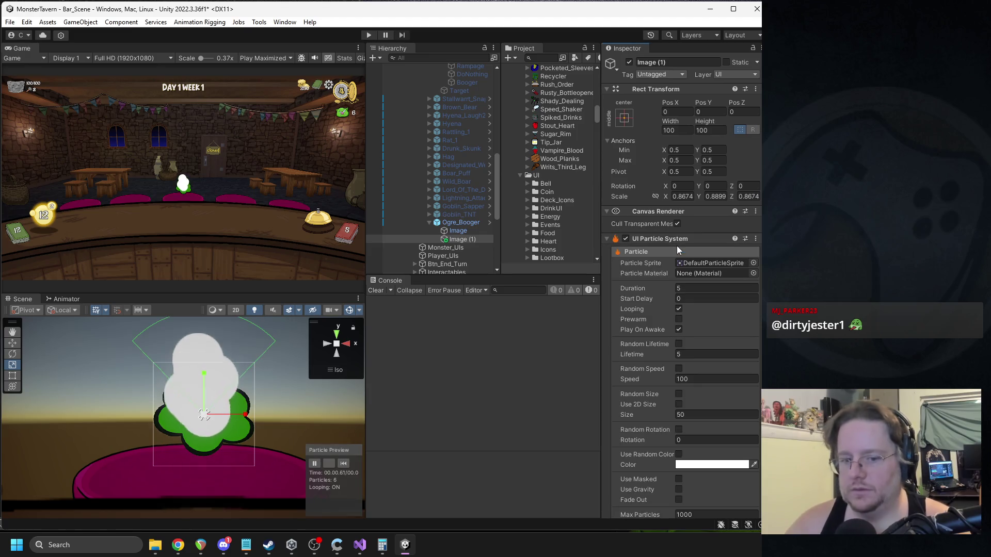
# Step: Use the CoverPage_FlameGlow sprite, set duration .4 and lifetime .1, and disable looping
pyautogui.scroll(-3, 253, 382)
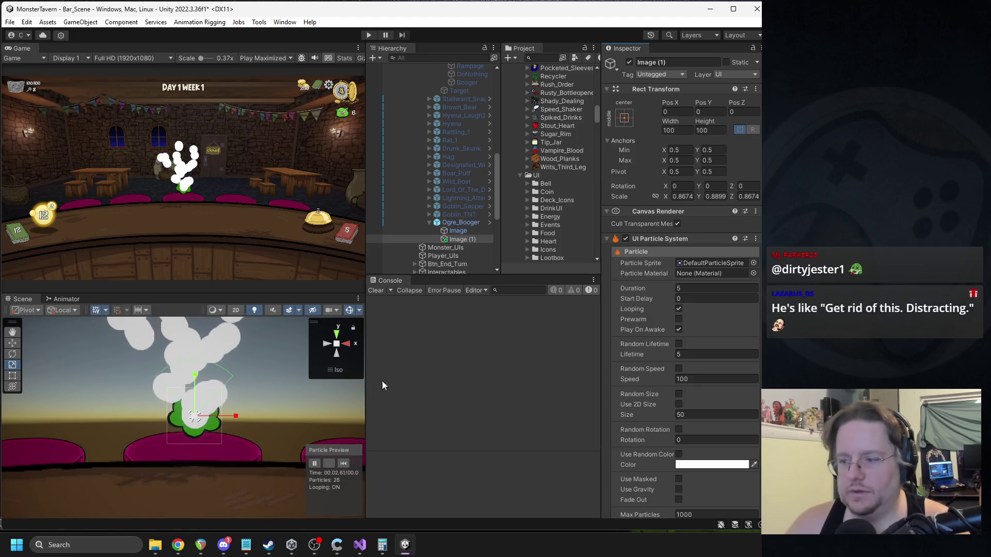
pyautogui.click(753, 263)
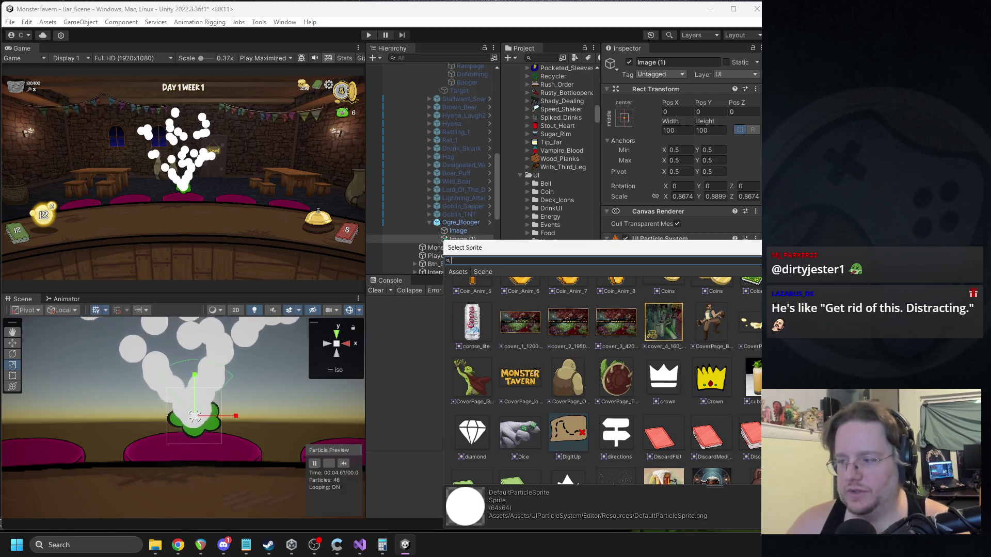
pyautogui.press('Return')
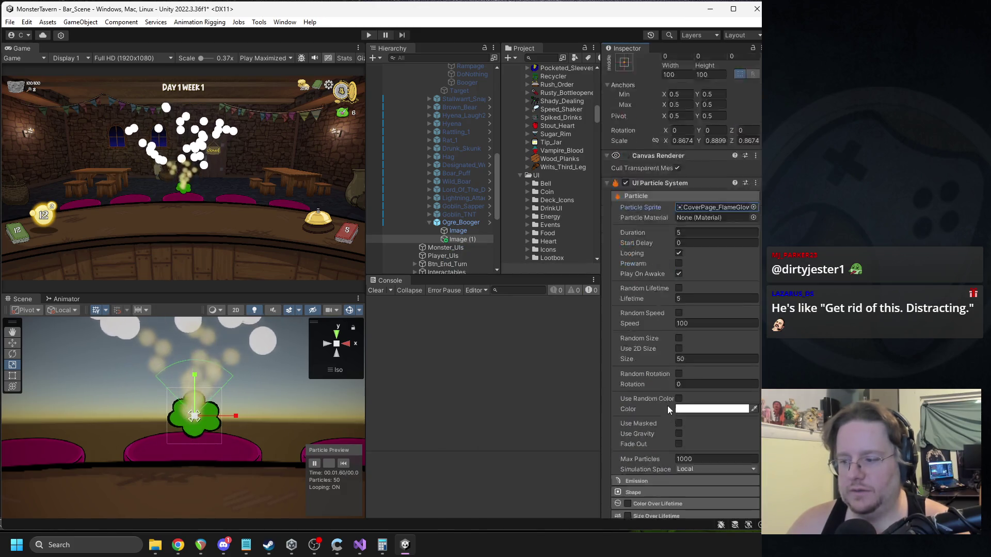
pyautogui.click(681, 289)
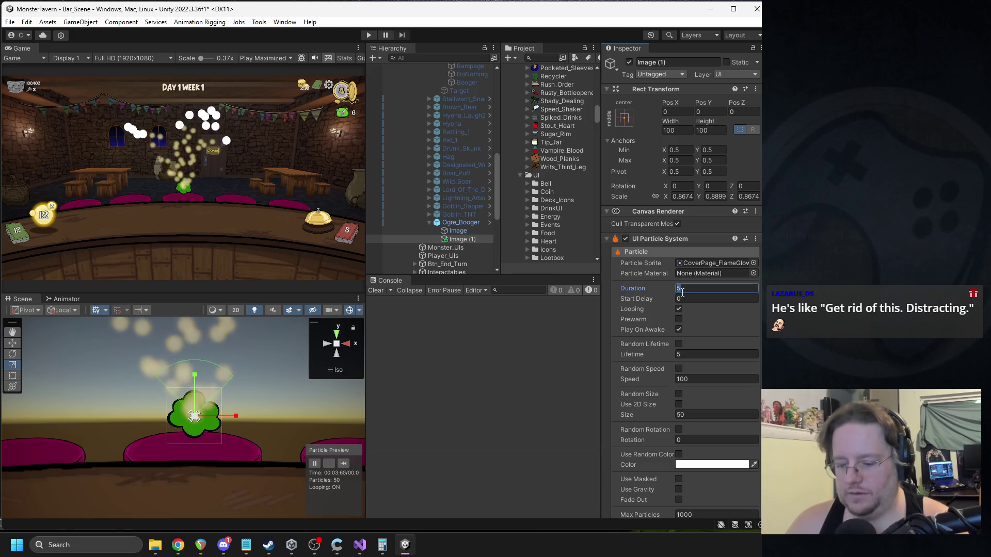
pyautogui.write('.4')
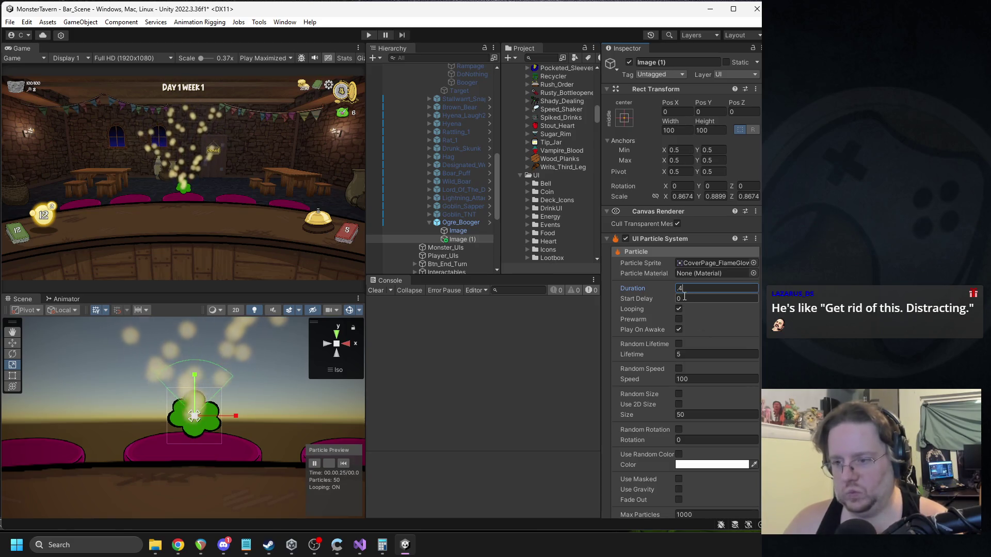
pyautogui.click(686, 354)
pyautogui.write('.')
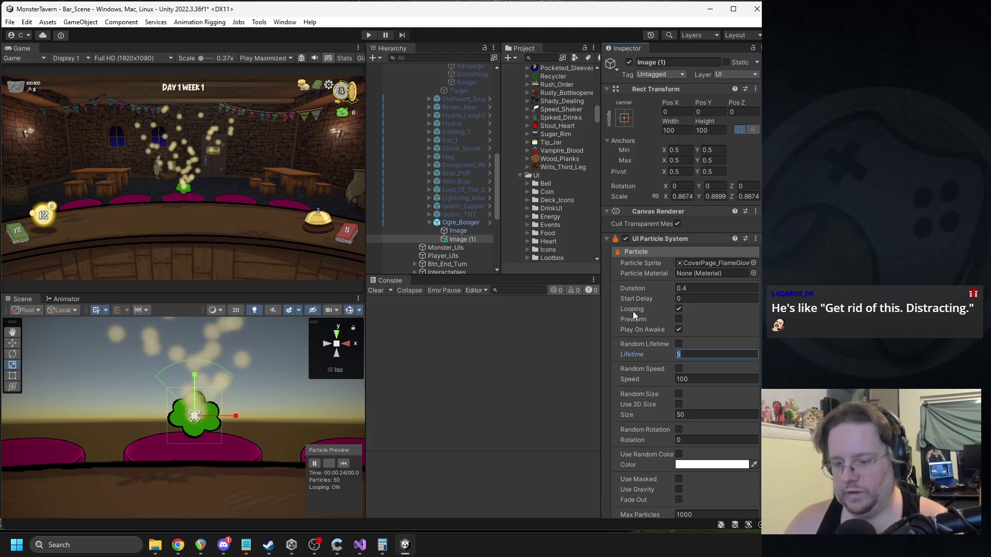
pyautogui.write('1')
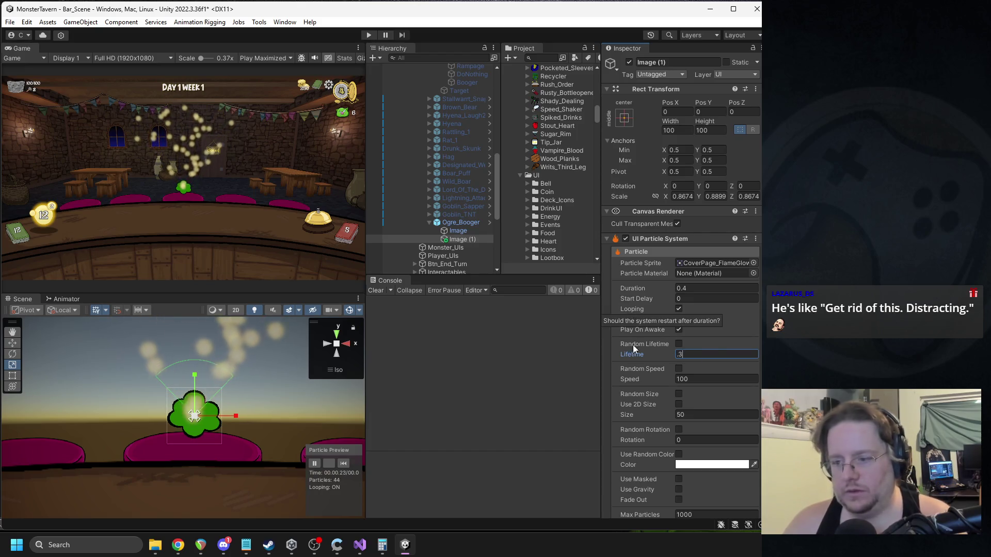
pyautogui.click(679, 308)
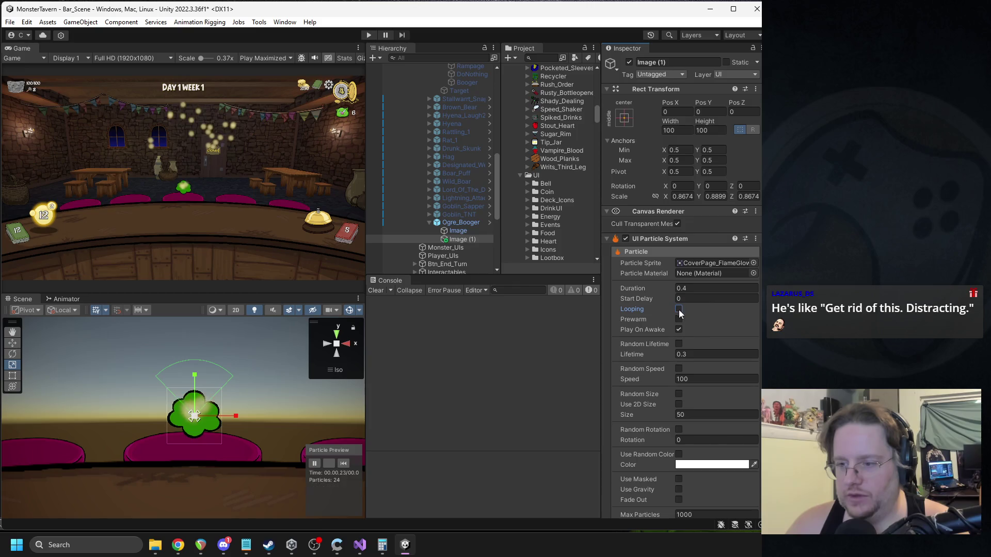
# Step: Emit particles from the edge of a Circle shape, without random direction and at speed 0
pyautogui.scroll(-2, 704, 343)
pyautogui.scroll(-4, 705, 344)
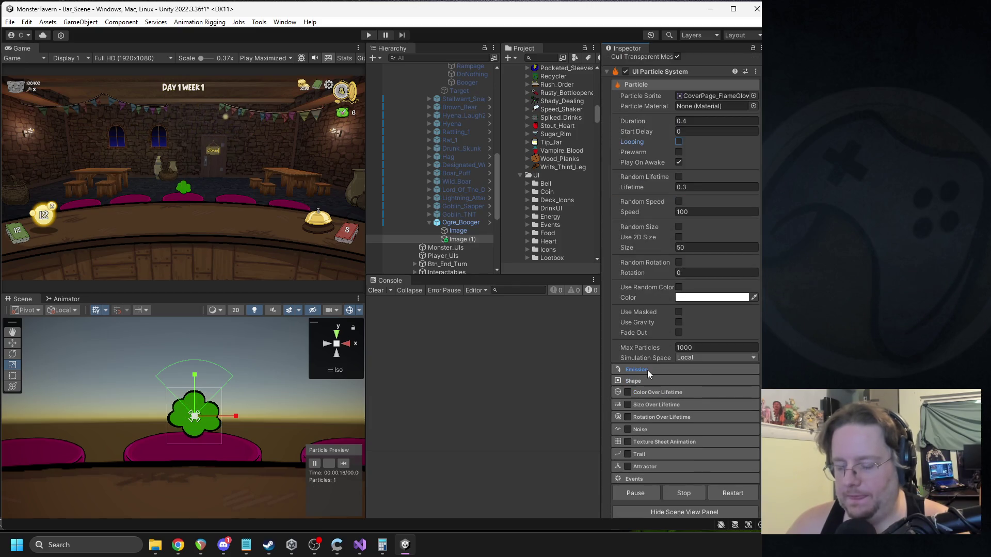
pyautogui.click(646, 370)
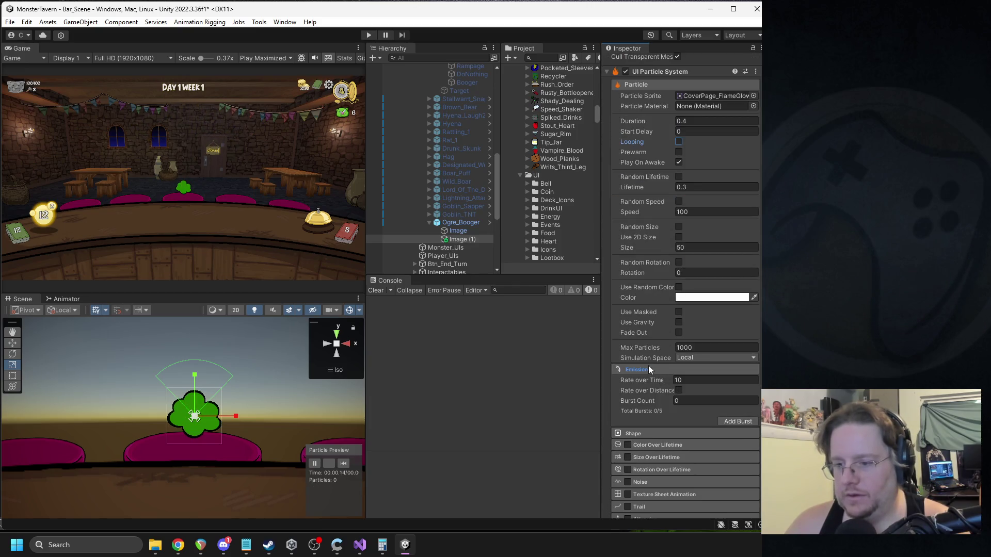
pyautogui.click(652, 431)
pyautogui.scroll(-2, 652, 429)
pyautogui.click(716, 388)
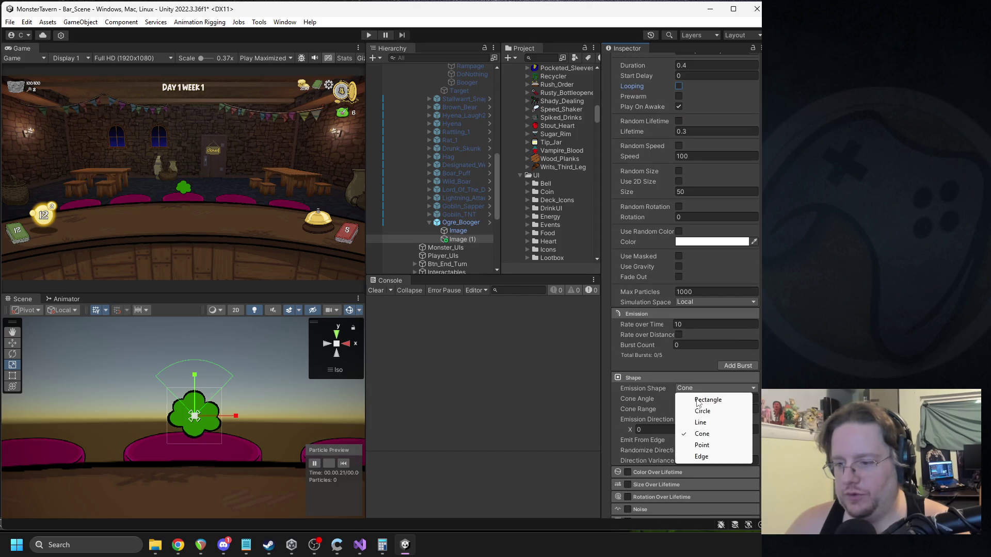
pyautogui.click(701, 416)
pyautogui.click(678, 409)
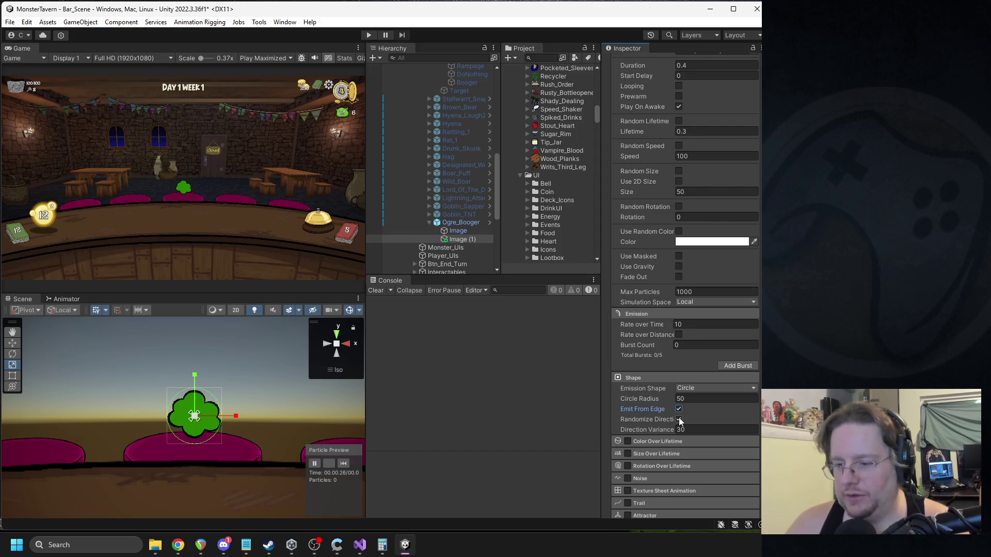
pyautogui.click(679, 419)
pyautogui.click(687, 157)
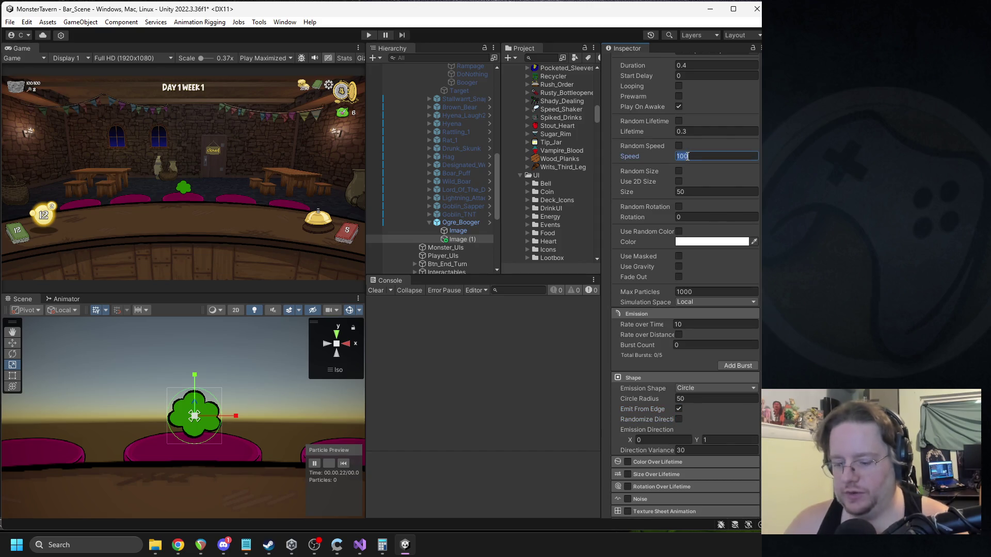
pyautogui.write('0')
pyautogui.click(343, 464)
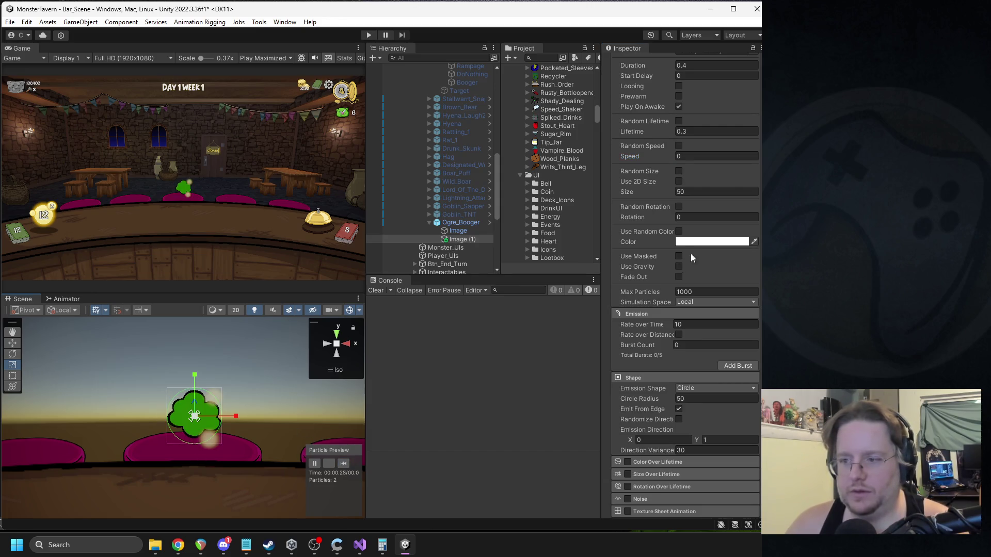
# Step: Raise the particle size to 125 and replay the burst preview on Image (1)
pyautogui.scroll(3, 687, 187)
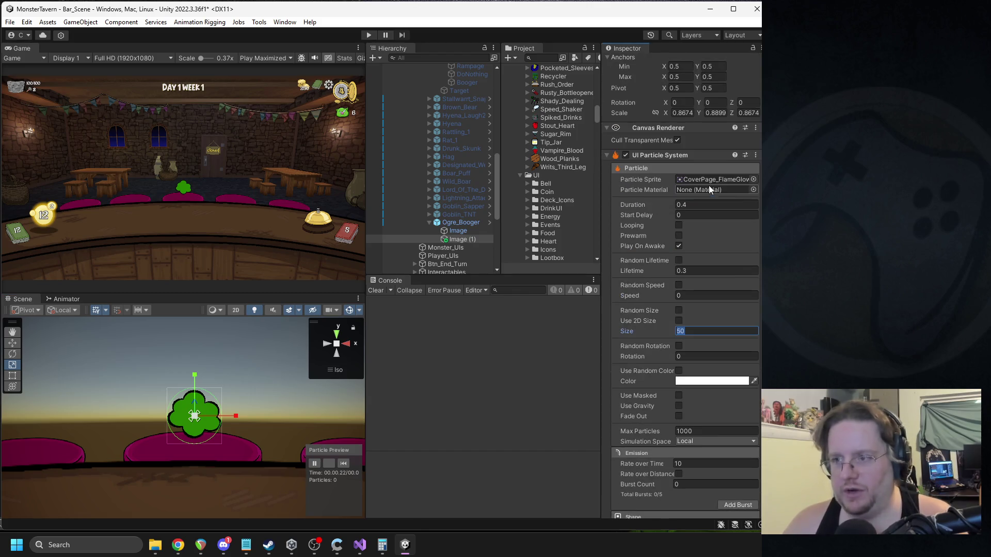
pyautogui.click(753, 186)
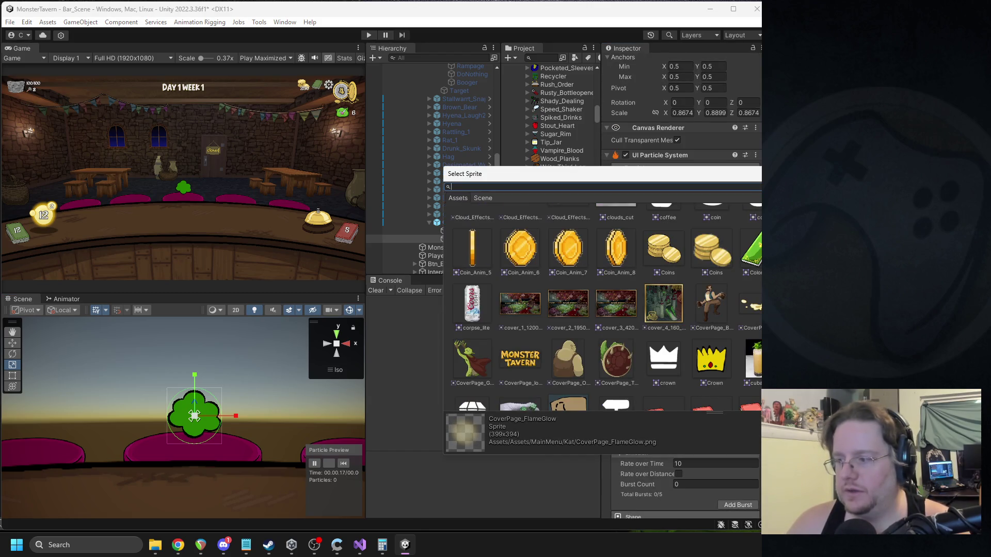
pyautogui.scroll(-2, 602, 305)
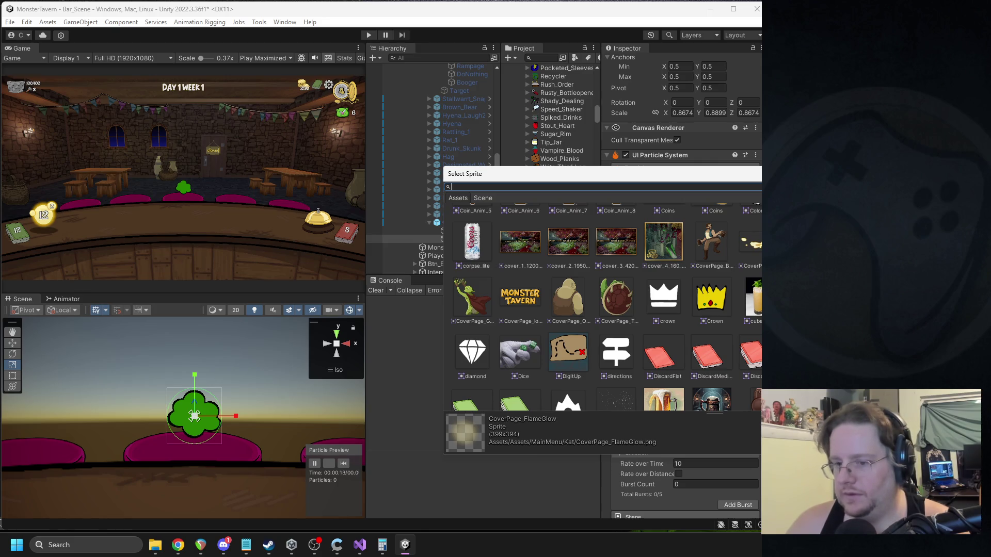
pyautogui.press('Escape')
pyautogui.click(343, 463)
pyautogui.click(343, 464)
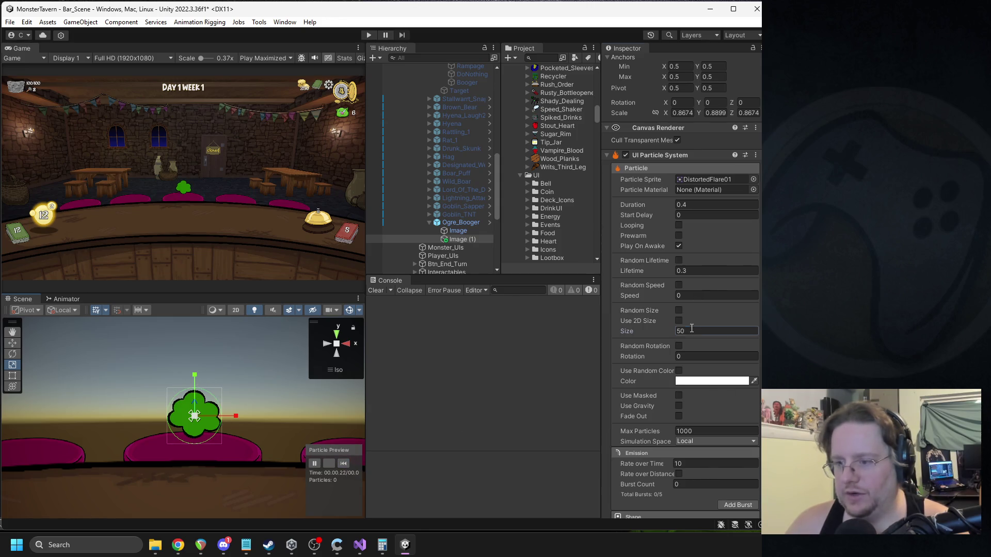
pyautogui.write('125')
pyautogui.click(343, 463)
pyautogui.scroll(-3, 709, 364)
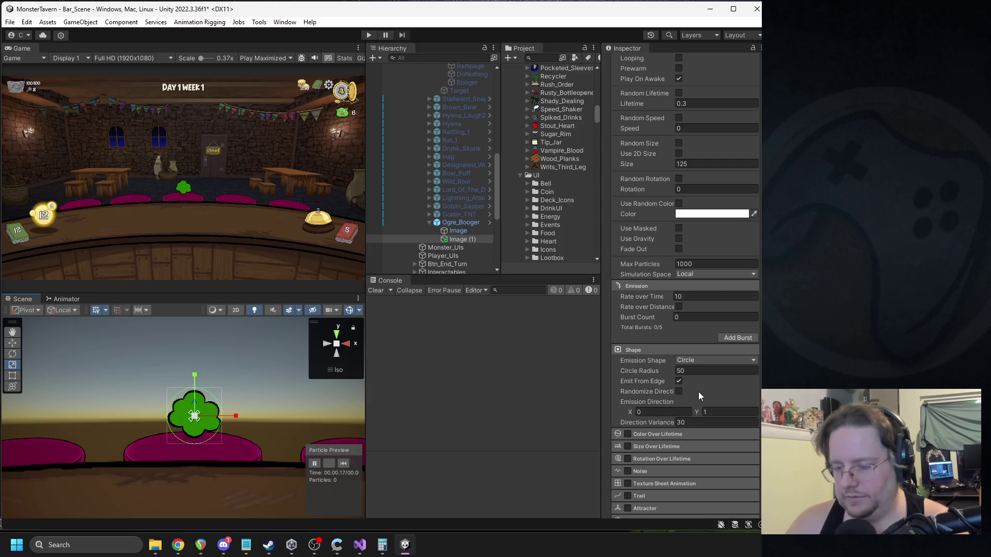
pyautogui.click(341, 457)
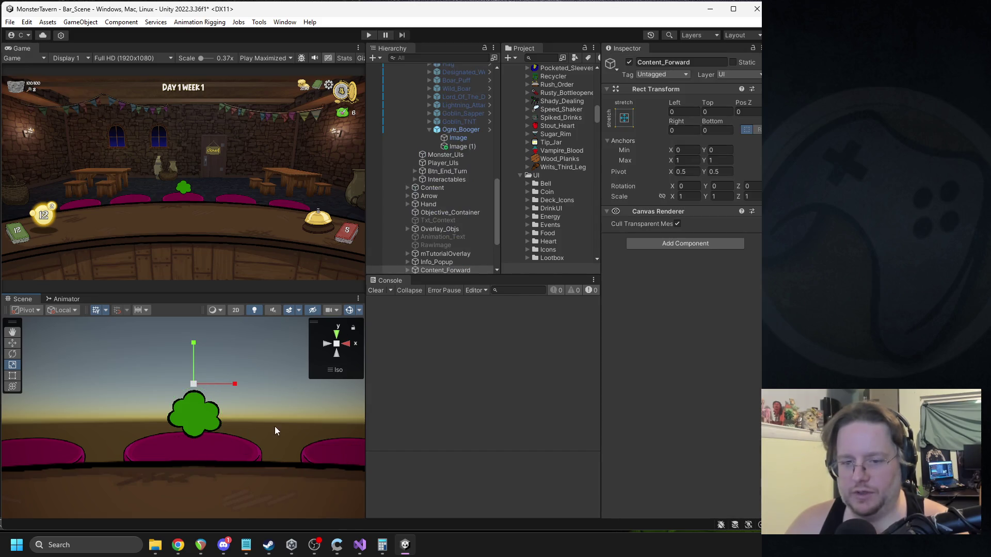
pyautogui.hotkey('ctrl', 'z')
pyautogui.click(343, 463)
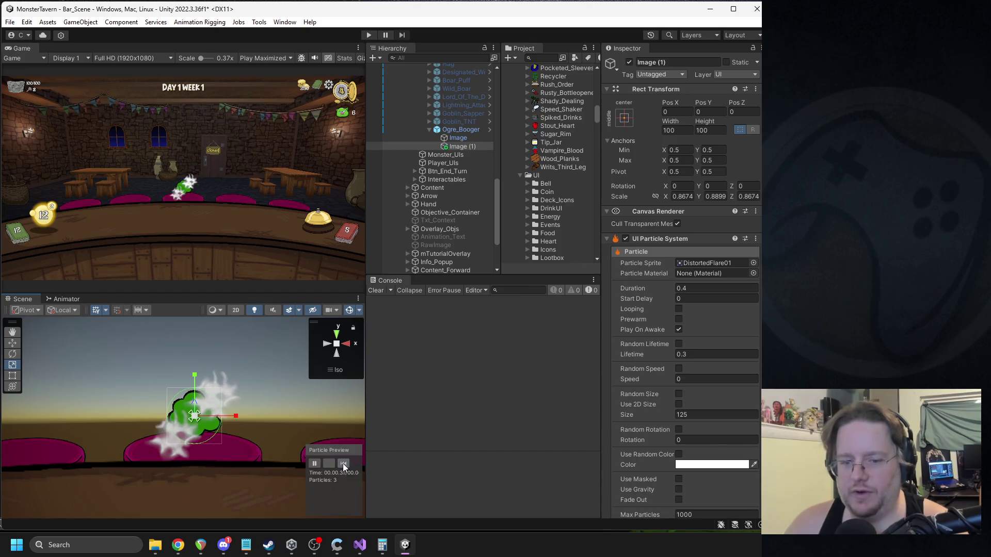
# Step: Tint the particles a translucent green and replay the burst
pyautogui.click(344, 464)
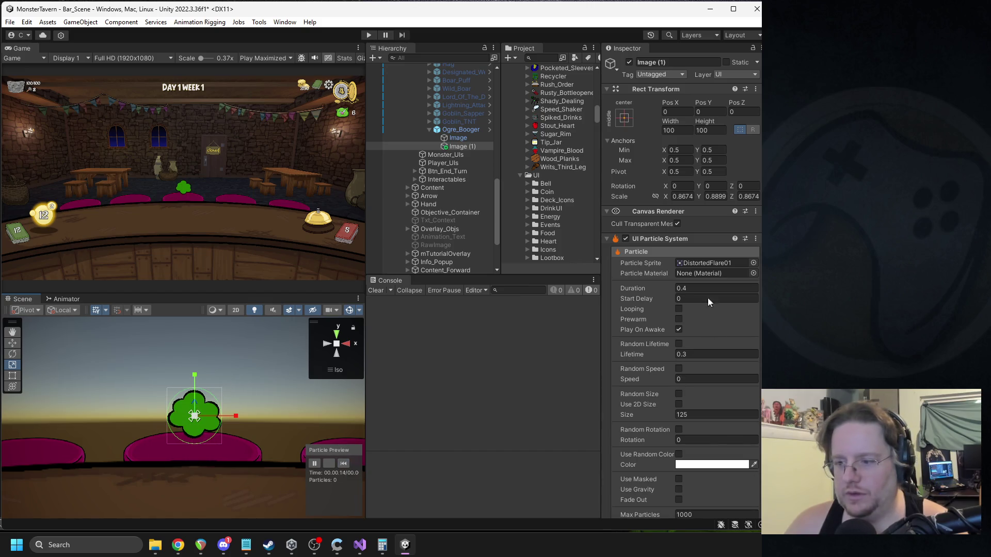
pyautogui.click(717, 464)
pyautogui.click(747, 315)
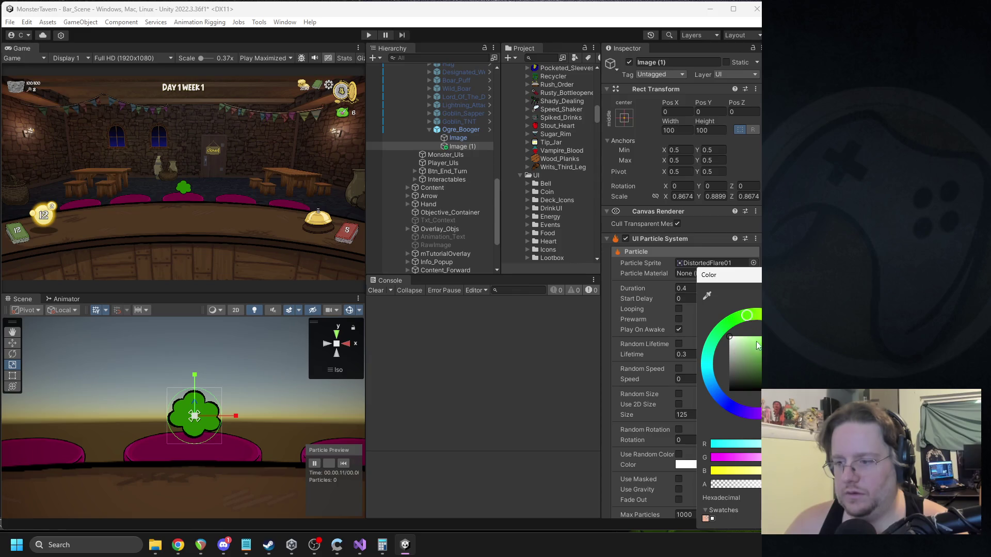
pyautogui.moveTo(758, 484); pyautogui.dragTo(746, 484)
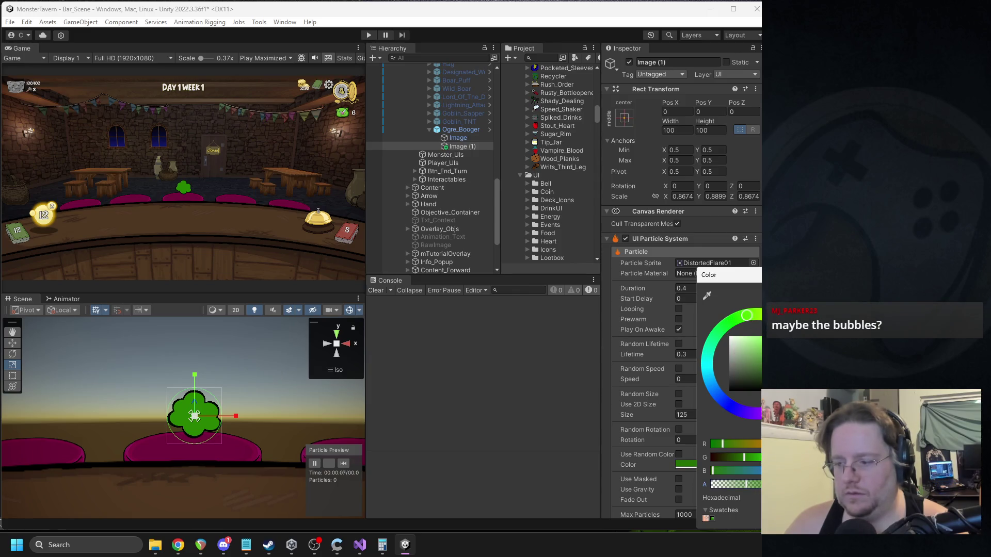
pyautogui.click(343, 464)
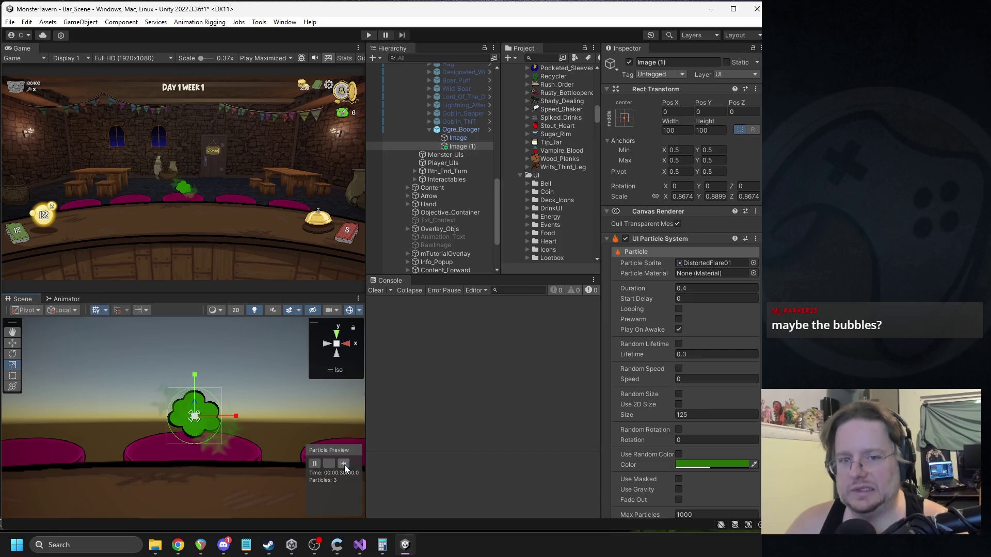
# Step: Swap the particle sprite to bubble_grey and replay the preview
pyautogui.click(753, 263)
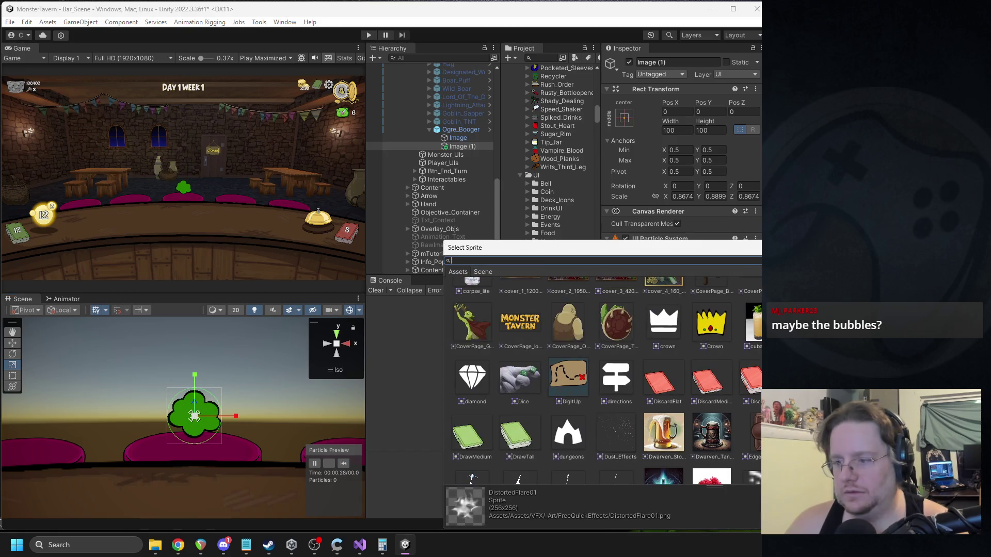
pyautogui.scroll(3, 601, 376)
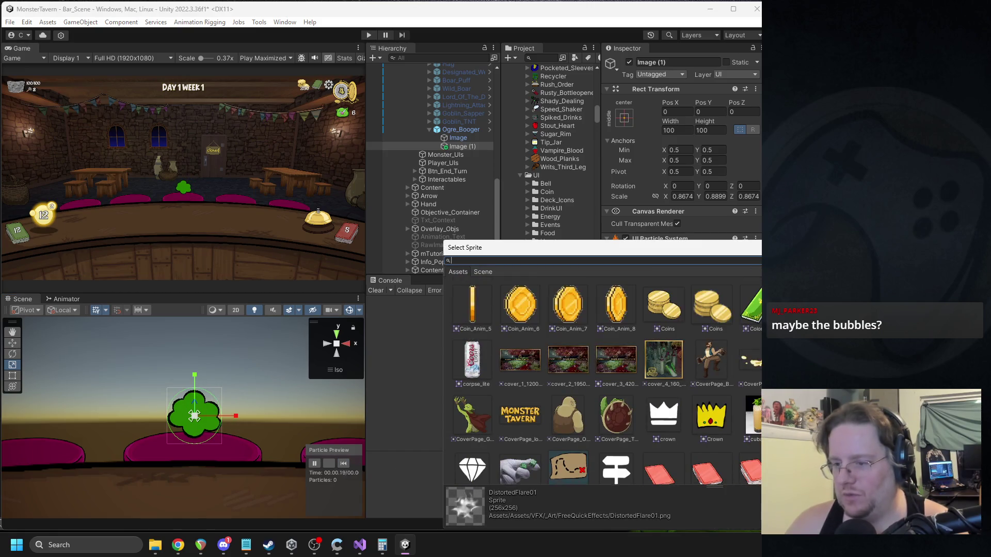
pyautogui.scroll(-5, 601, 377)
pyautogui.scroll(6, 601, 376)
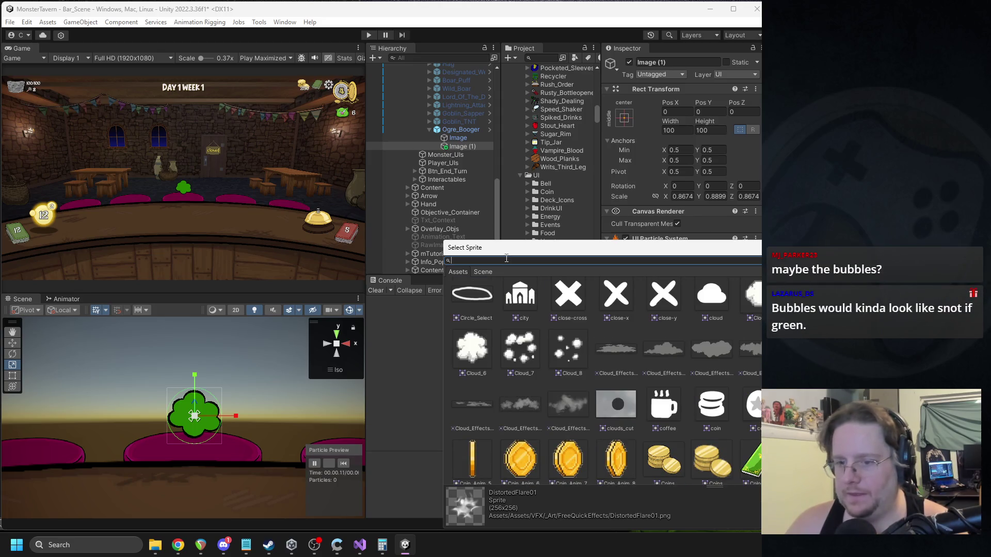
pyautogui.write('bubb')
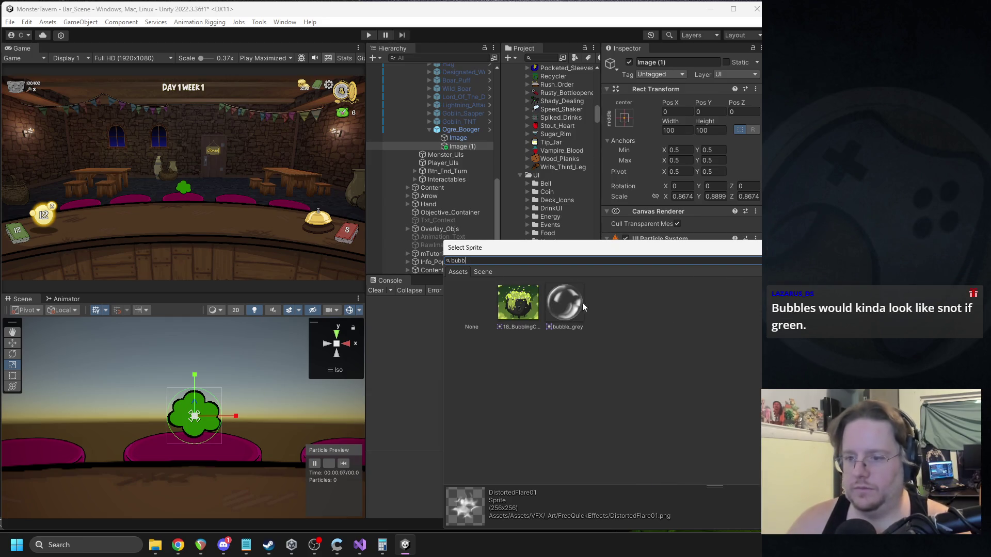
pyautogui.doubleClick(565, 303)
pyautogui.click(342, 464)
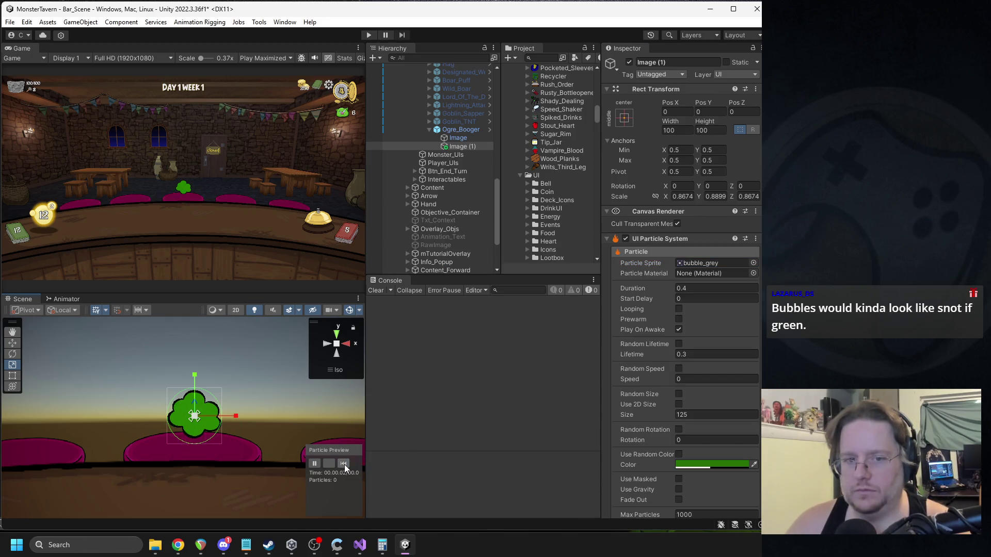
pyautogui.click(343, 464)
pyautogui.click(343, 464)
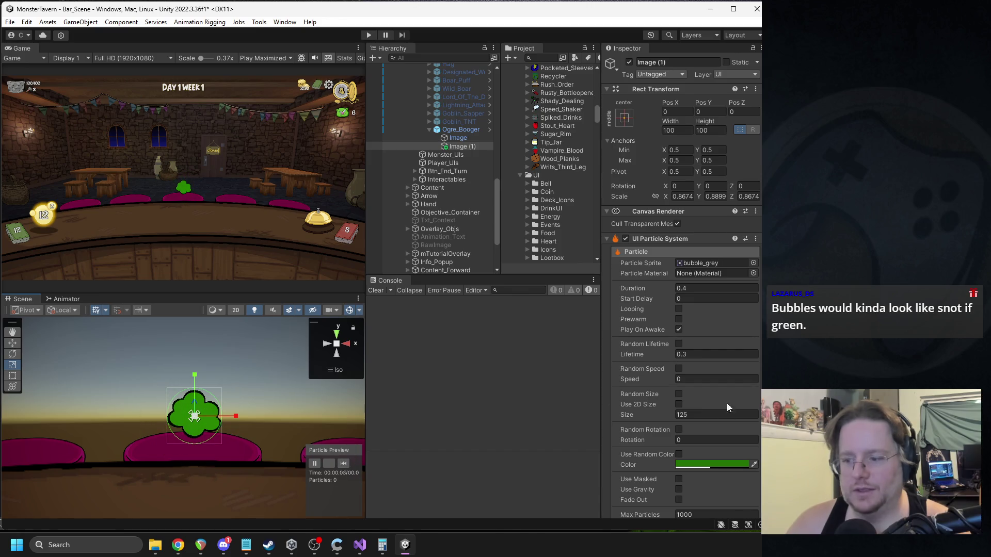
# Step: Lighten the particle colour to pale green A7EA8A and replay the bubble burst
pyautogui.click(719, 463)
pyautogui.moveTo(750, 266); pyautogui.dragTo(686, 246)
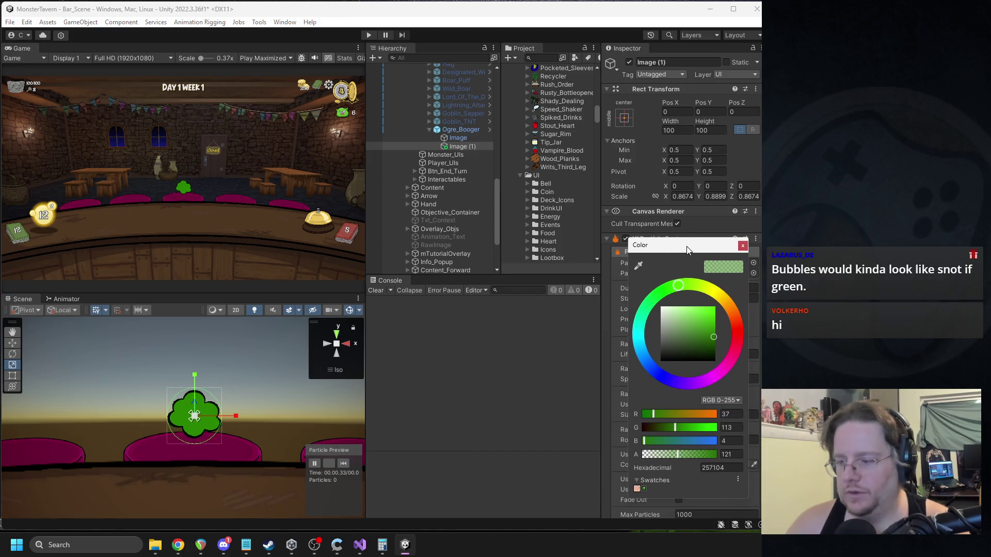
pyautogui.click(683, 311)
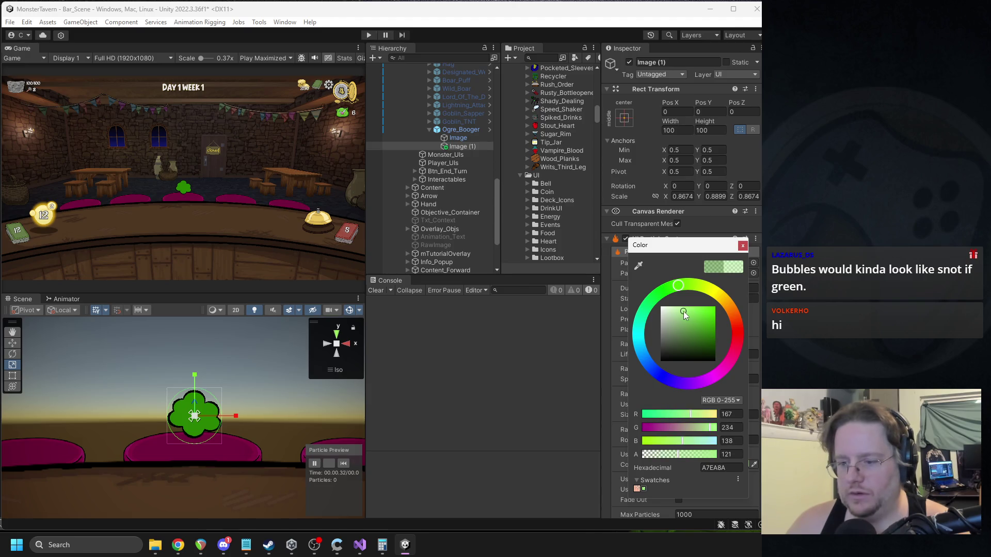
pyautogui.click(743, 246)
pyautogui.click(344, 464)
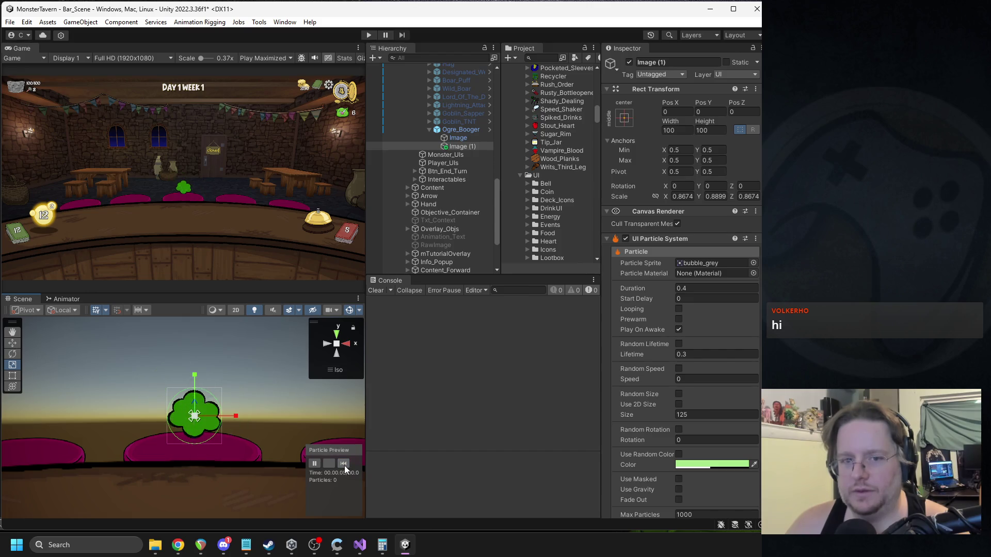
pyautogui.click(344, 464)
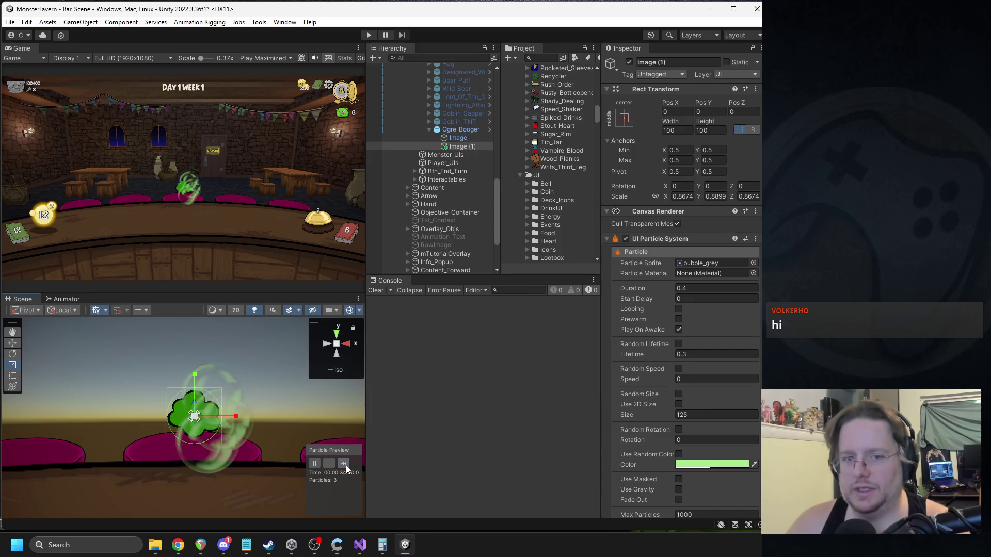
pyautogui.click(752, 264)
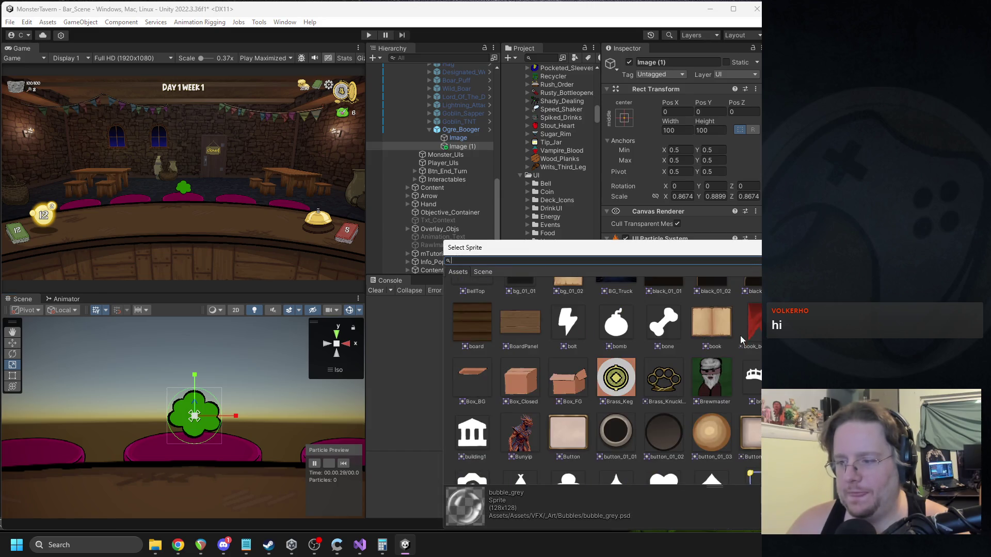
pyautogui.scroll(-5, 743, 351)
pyautogui.scroll(-3, 746, 366)
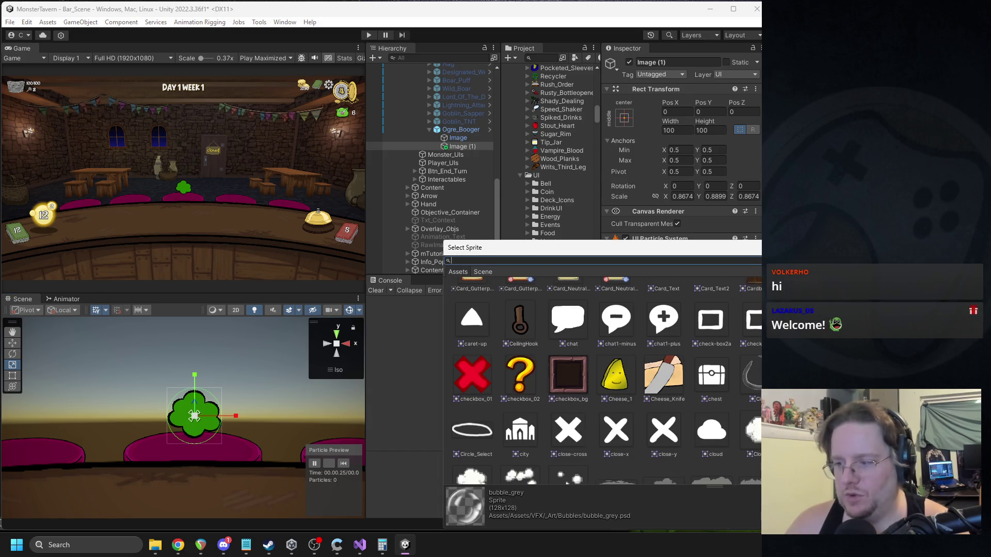
pyautogui.scroll(-1, 604, 376)
pyautogui.doubleClick(520, 447)
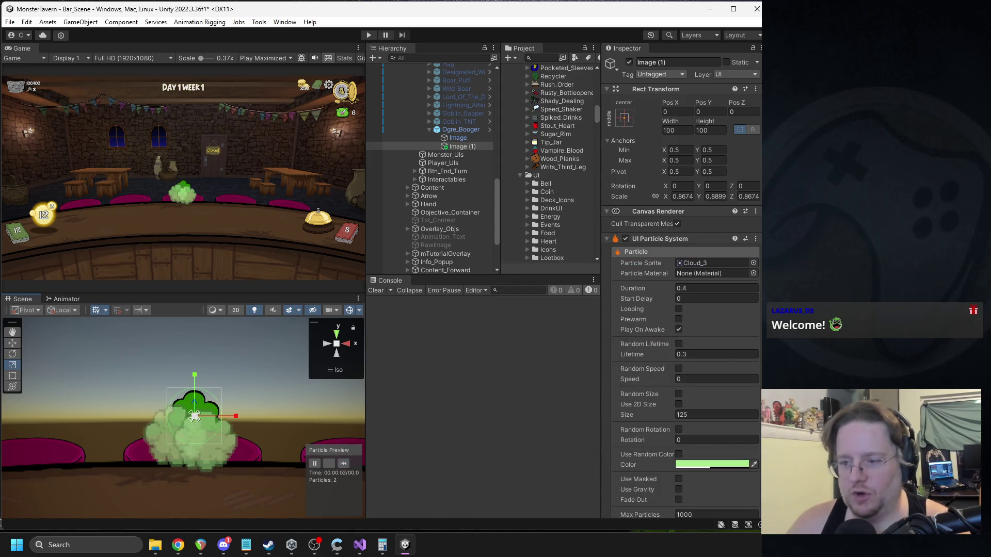
pyautogui.click(753, 263)
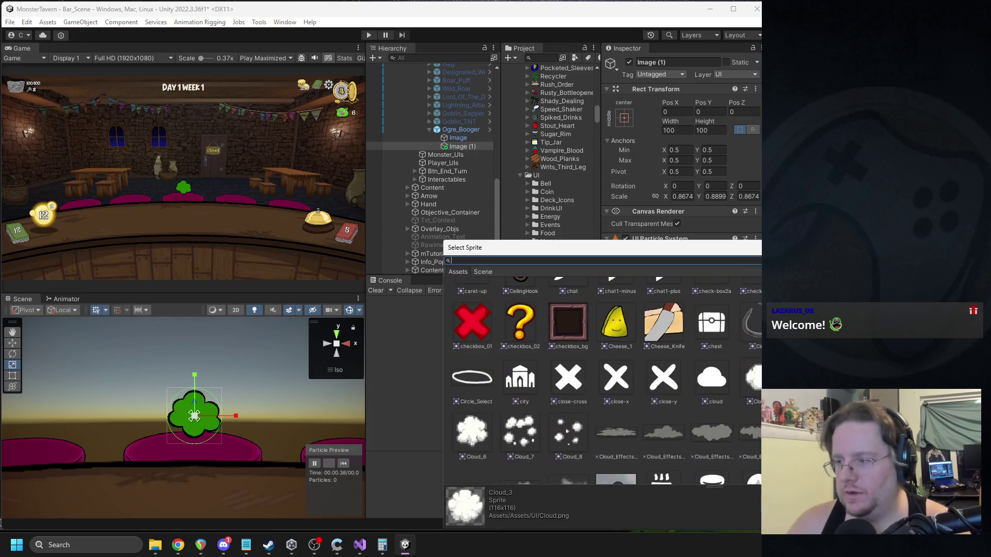
pyautogui.scroll(5, 604, 376)
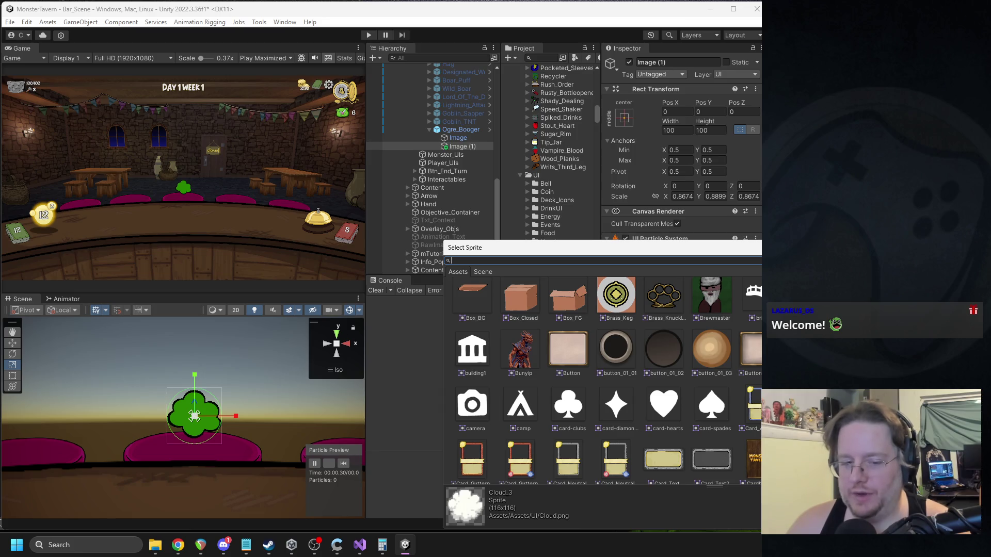
pyautogui.scroll(1, 604, 381)
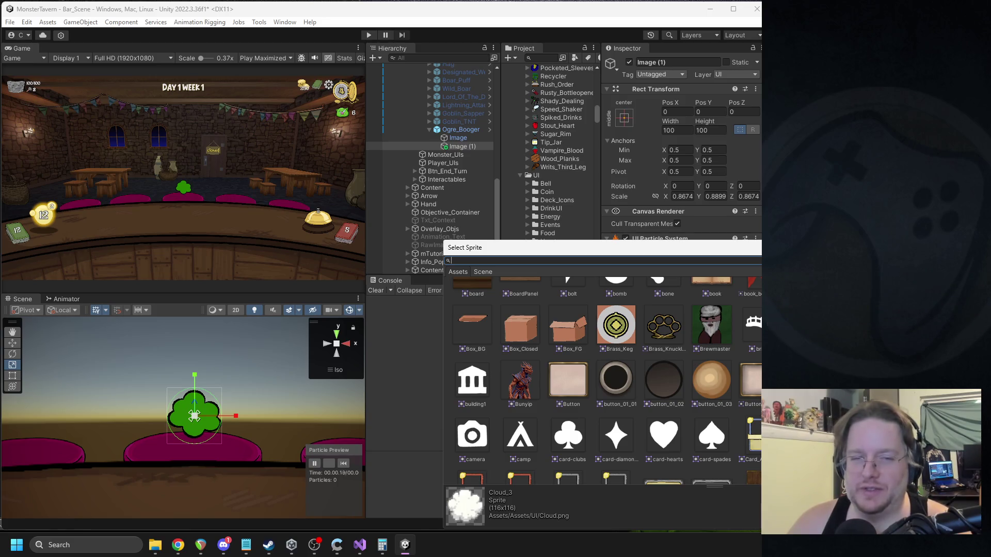
pyautogui.scroll(5, 601, 381)
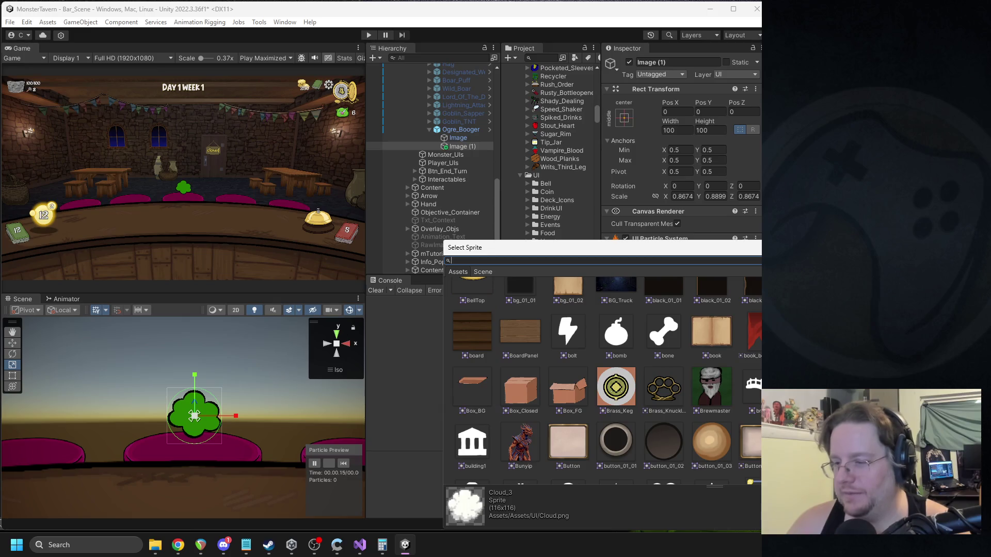
pyautogui.scroll(3, 601, 381)
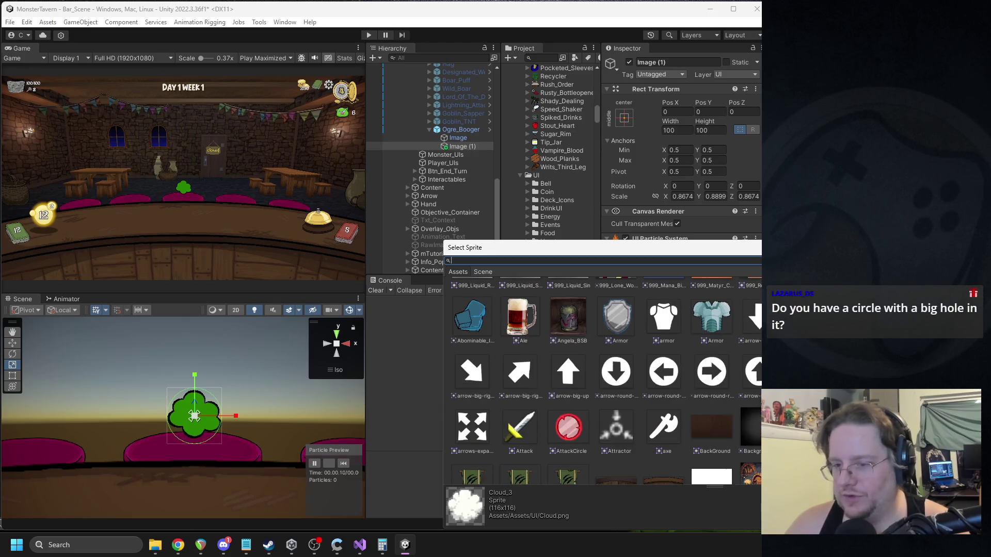
pyautogui.scroll(3, 606, 380)
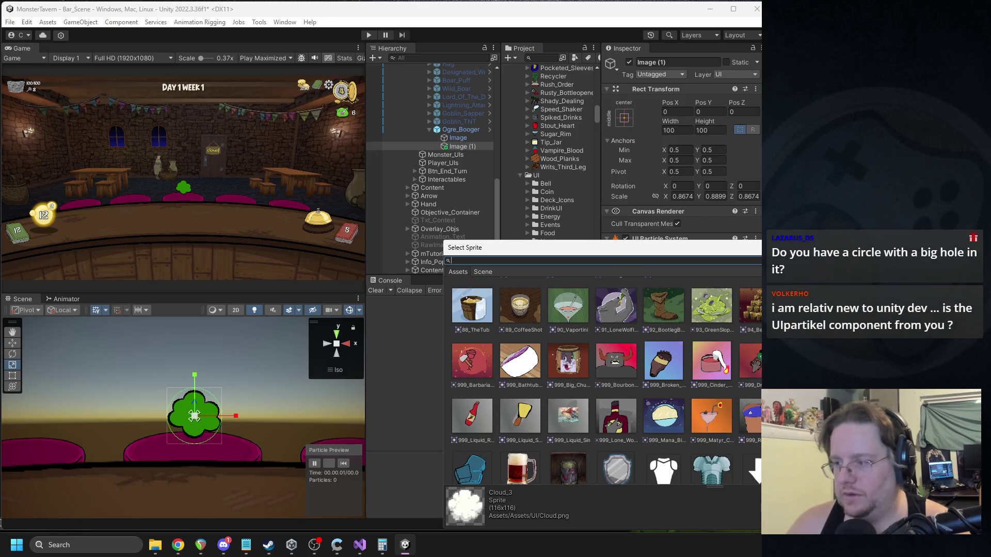
pyautogui.scroll(-10, 601, 380)
pyautogui.scroll(2, 601, 381)
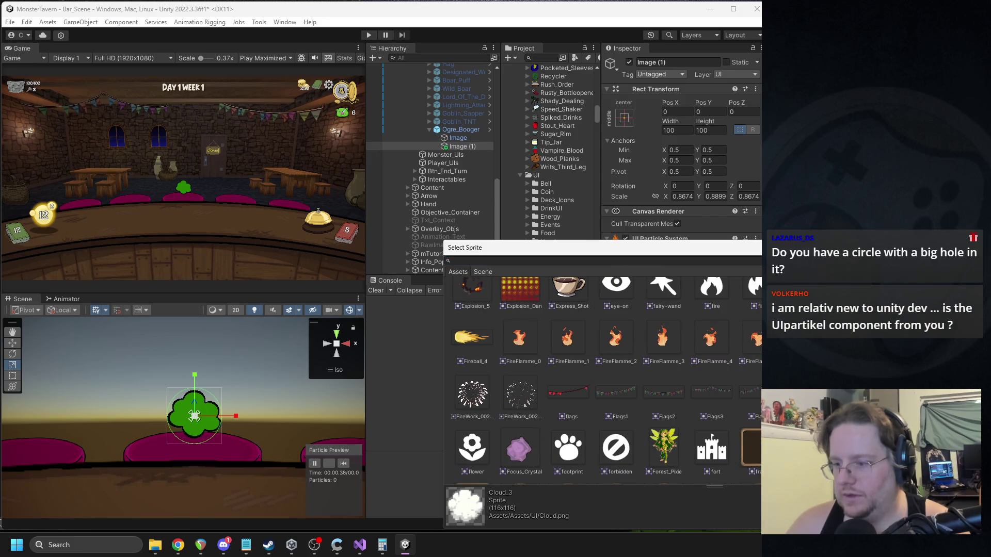
pyautogui.doubleClick(748, 392)
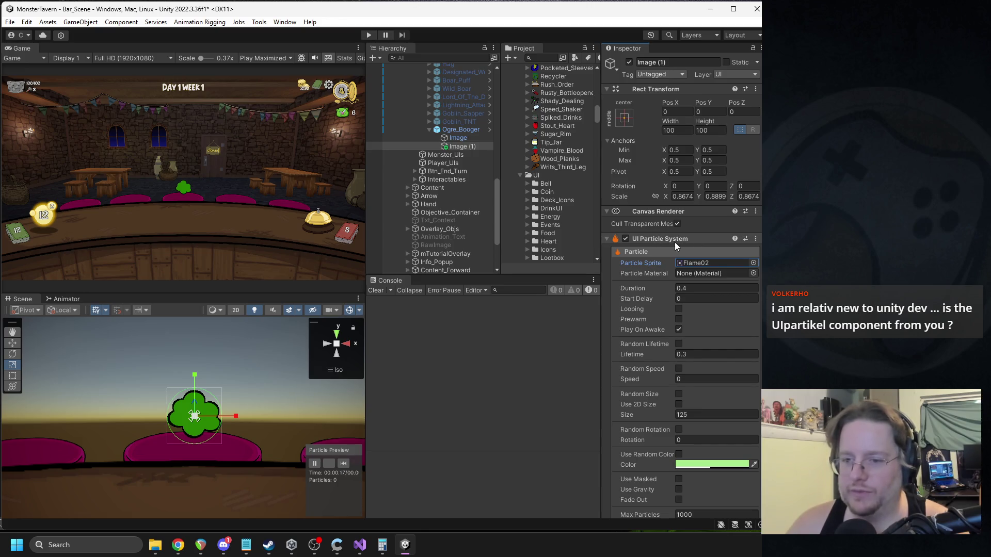
# Step: Bring Chrome's Asset Store 'UI Particle System' page in front of the Unity editor
pyautogui.hotkey('alt', 'Tab')
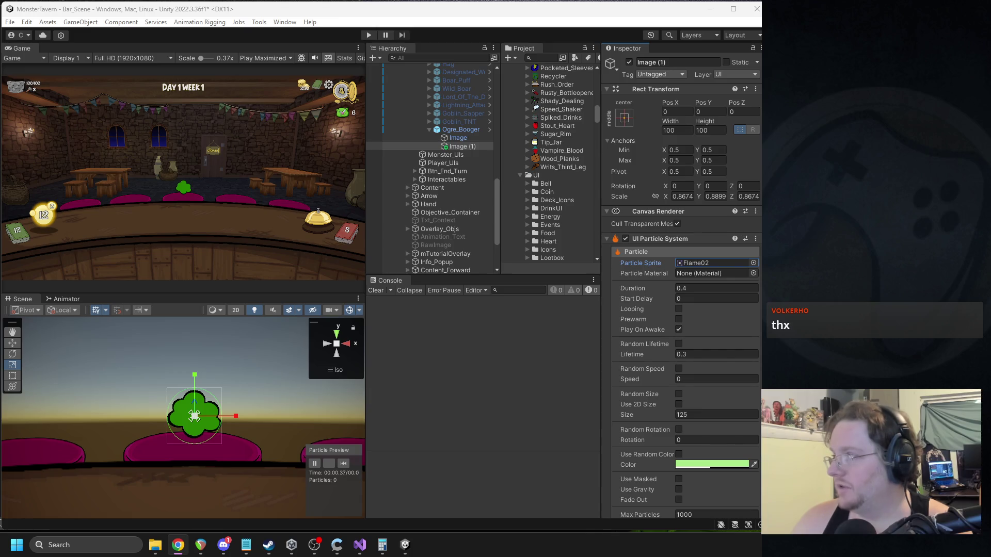
pyautogui.hotkey('alt', 'Tab')
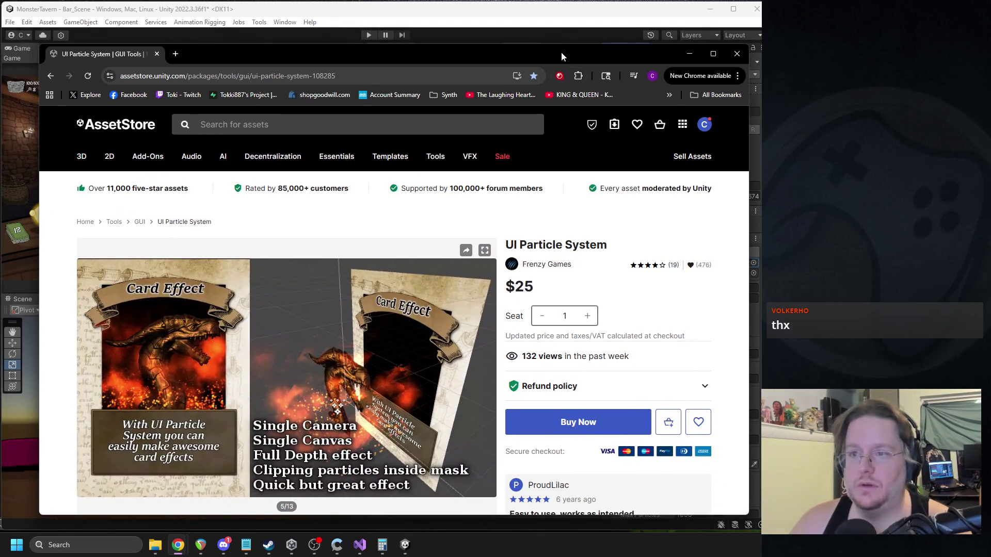
# Step: View the Native Canvas VFX Unified Particle Control and Masking gallery slides, then close Chrome
pyautogui.moveTo(562, 51); pyautogui.dragTo(990, 75)
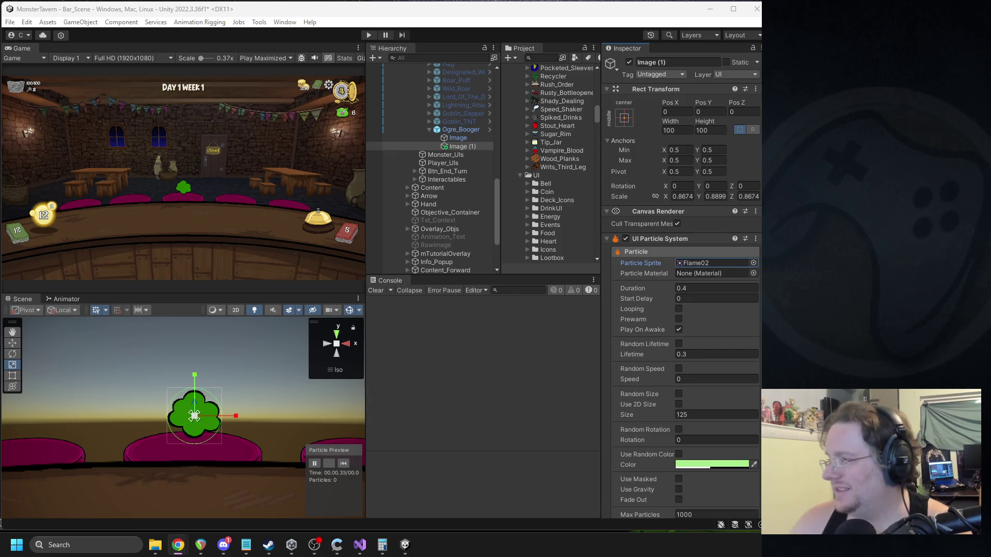
pyautogui.hotkey('alt', 'Tab')
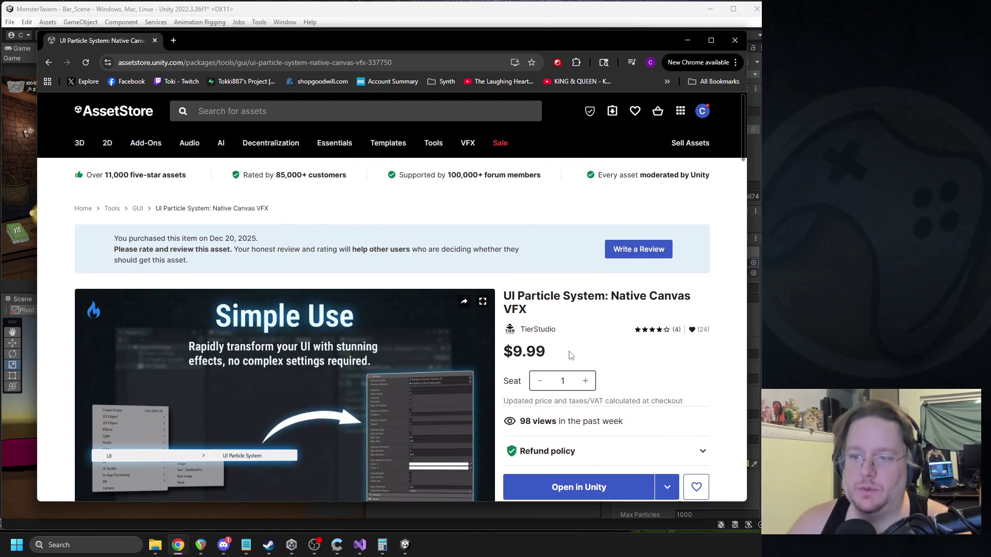
pyautogui.moveTo(507, 296); pyautogui.dragTo(572, 316)
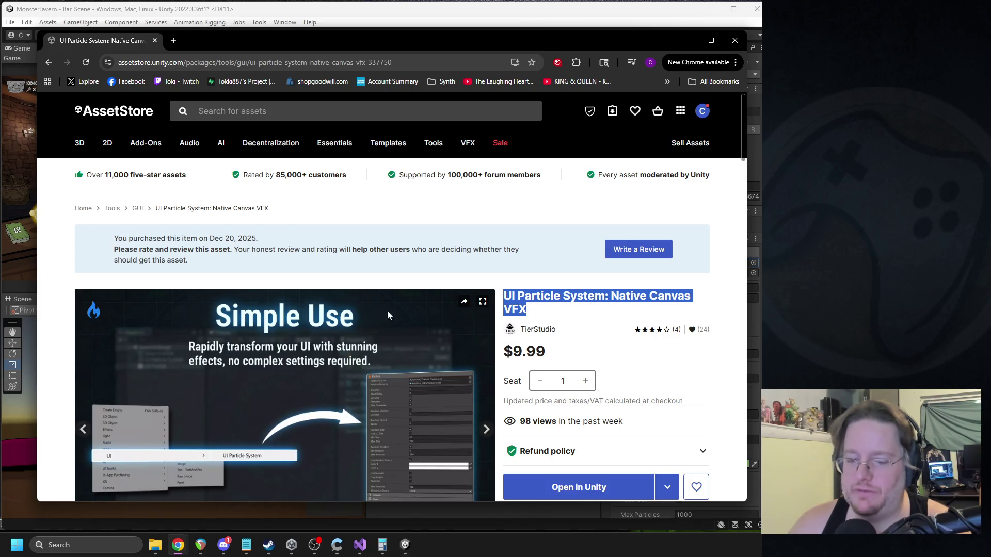
pyautogui.scroll(-4, 324, 318)
pyautogui.click(333, 387)
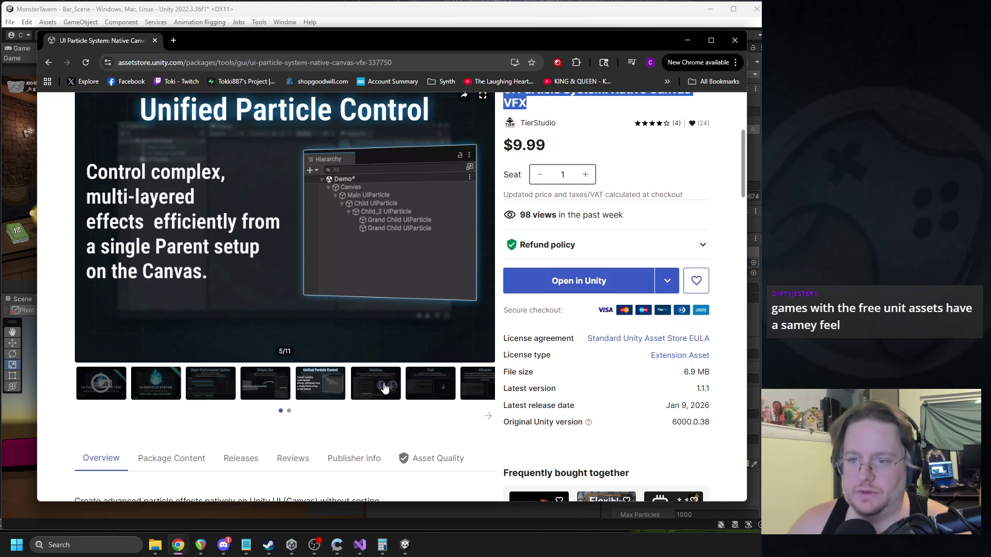
pyautogui.click(385, 384)
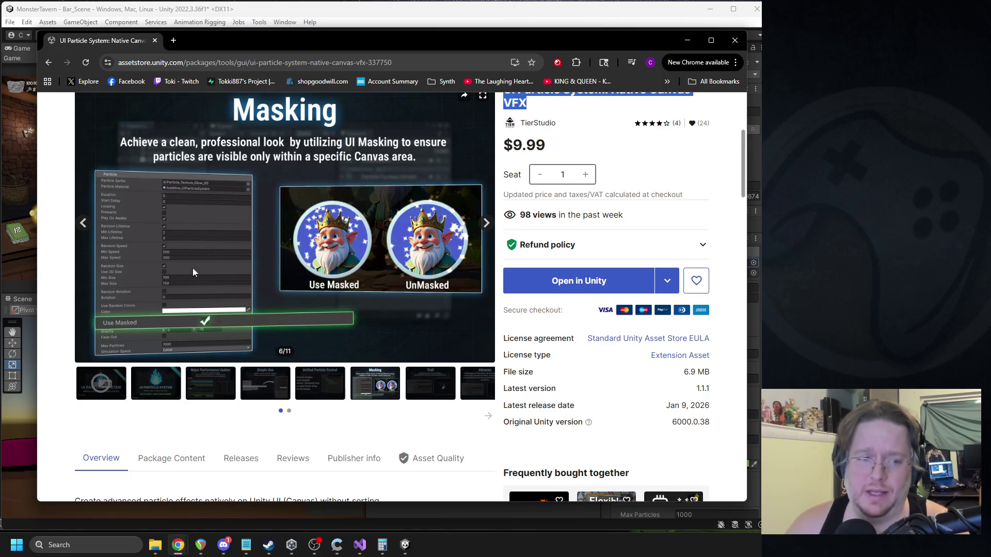
pyautogui.click(734, 40)
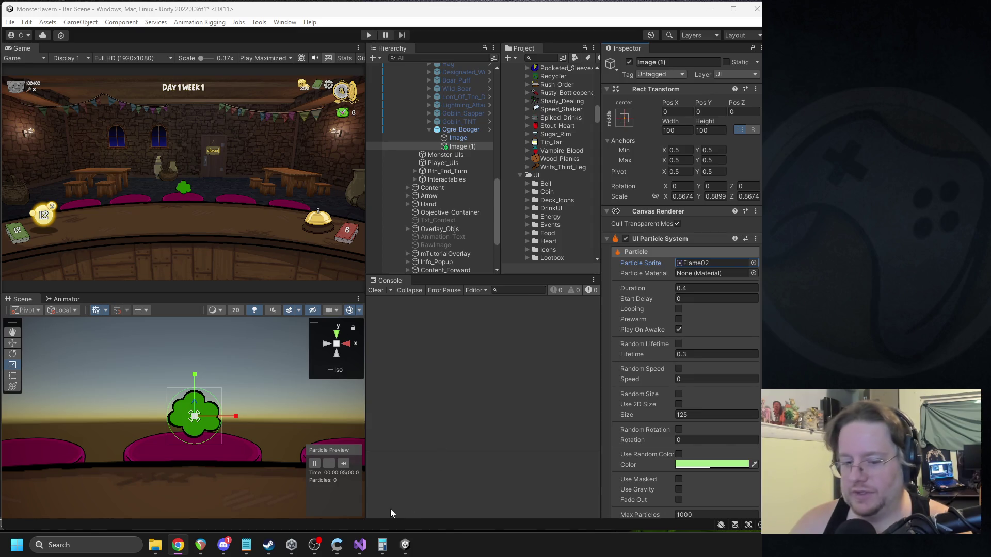
pyautogui.click(310, 544)
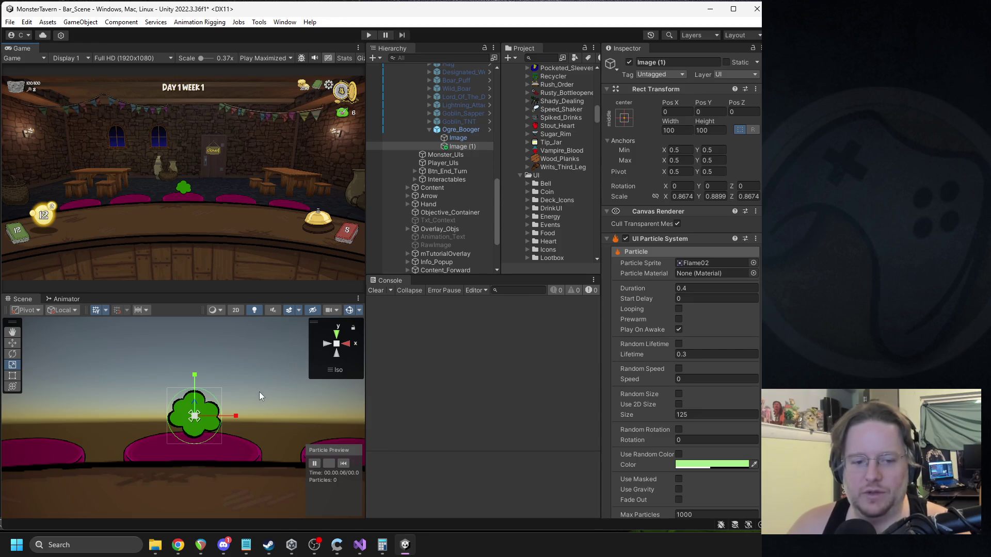
pyautogui.moveTo(262, 398); pyautogui.dragTo(243, 410)
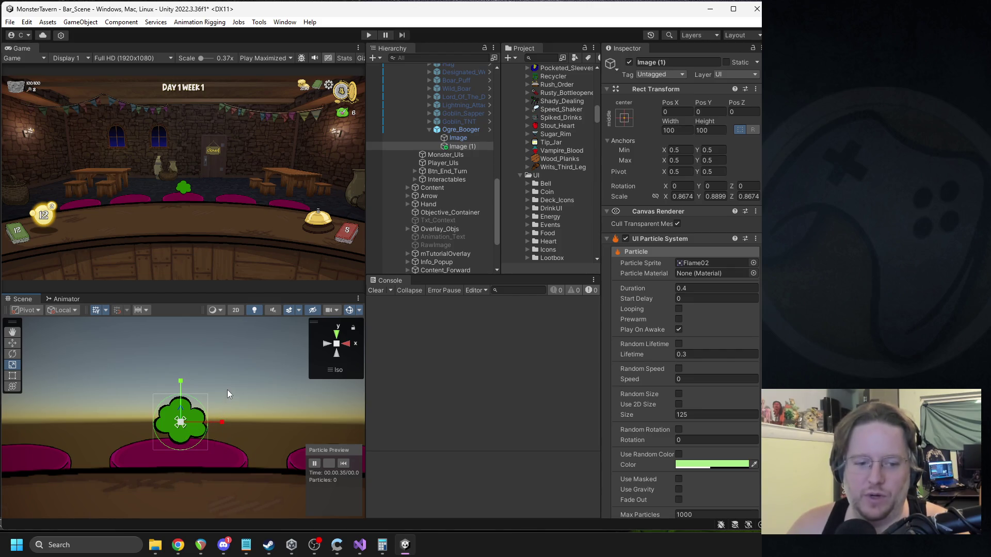
# Step: Reset Image (1)'s Rect Transform scale to 1 on X, Y and Z
pyautogui.moveTo(182, 418)
pyautogui.mouseDown()
pyautogui.moveTo(175, 428)
pyautogui.moveTo(218, 408)
pyautogui.mouseUp()
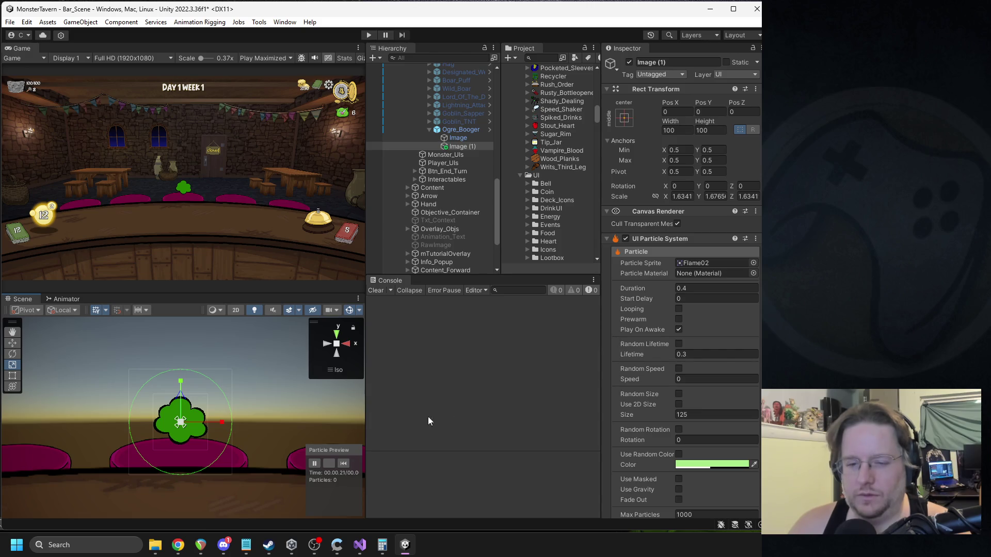
pyautogui.click(345, 464)
pyautogui.click(346, 466)
pyautogui.click(345, 465)
pyautogui.click(682, 196)
pyautogui.write('1')
pyautogui.click(715, 196)
pyautogui.write('1')
pyautogui.click(748, 196)
pyautogui.write('1')
# Step: Shrink the particle Size to 45 and replay the burst
pyautogui.click(687, 415)
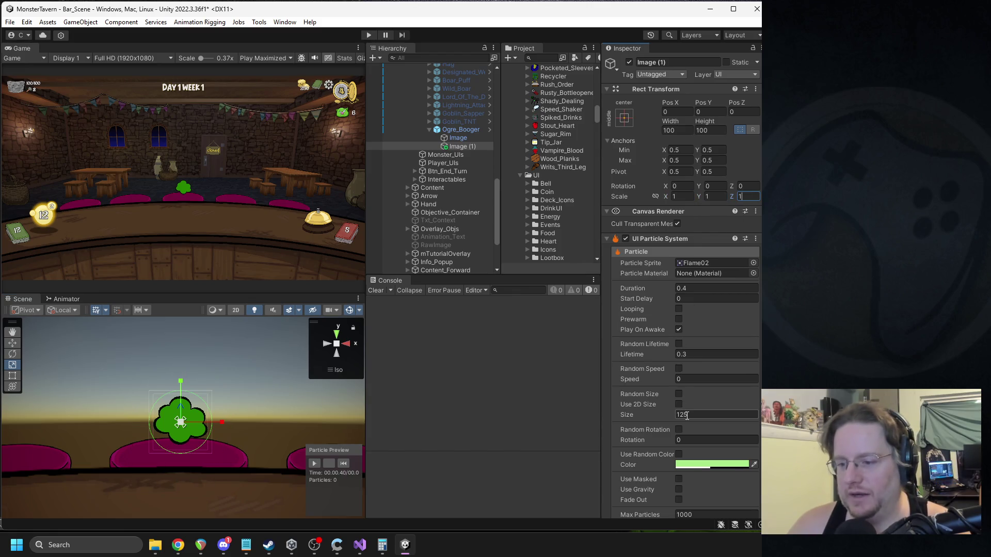
pyautogui.write('45')
pyautogui.click(343, 464)
pyautogui.click(343, 463)
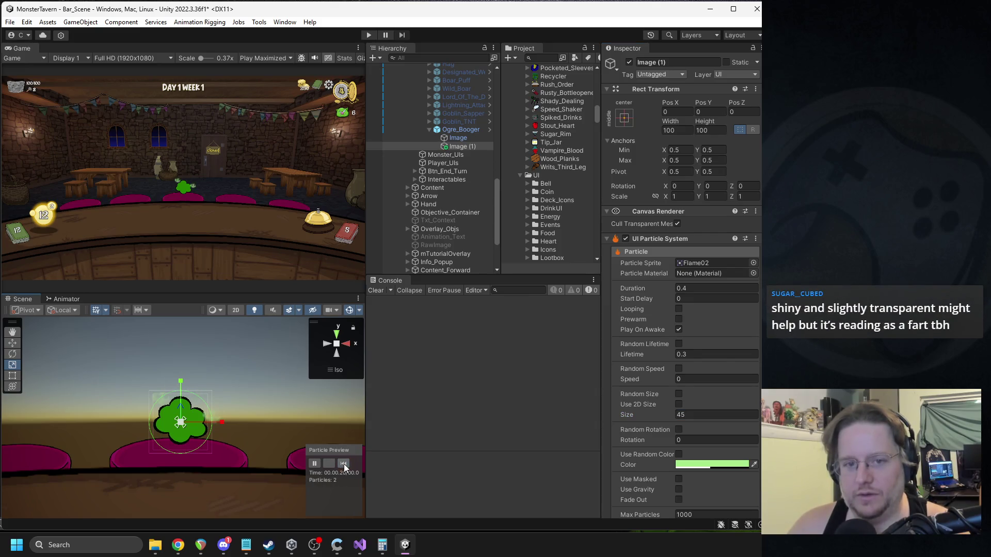
pyautogui.click(345, 465)
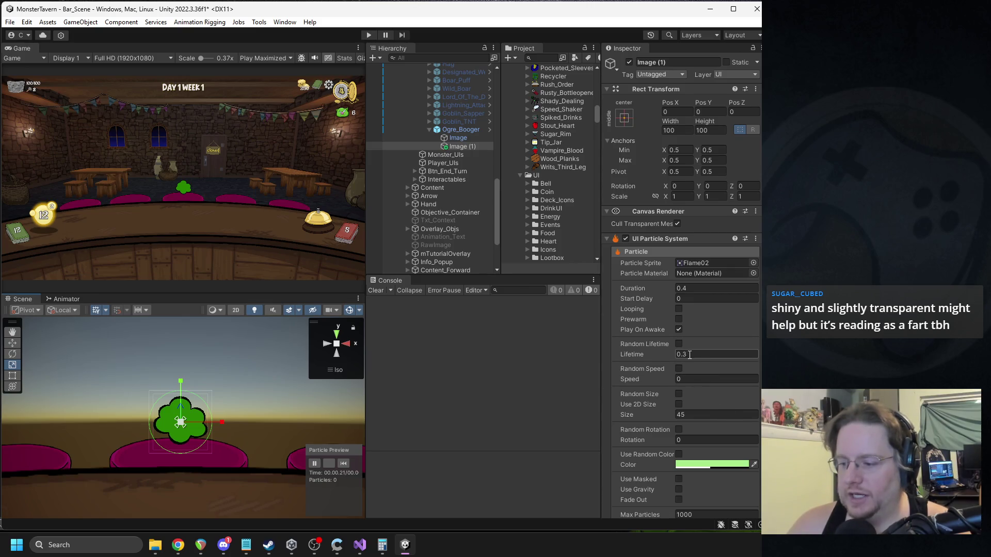
# Step: Make the particle colour a vivid, partly transparent green and replay the preview
pyautogui.scroll(-1, 717, 396)
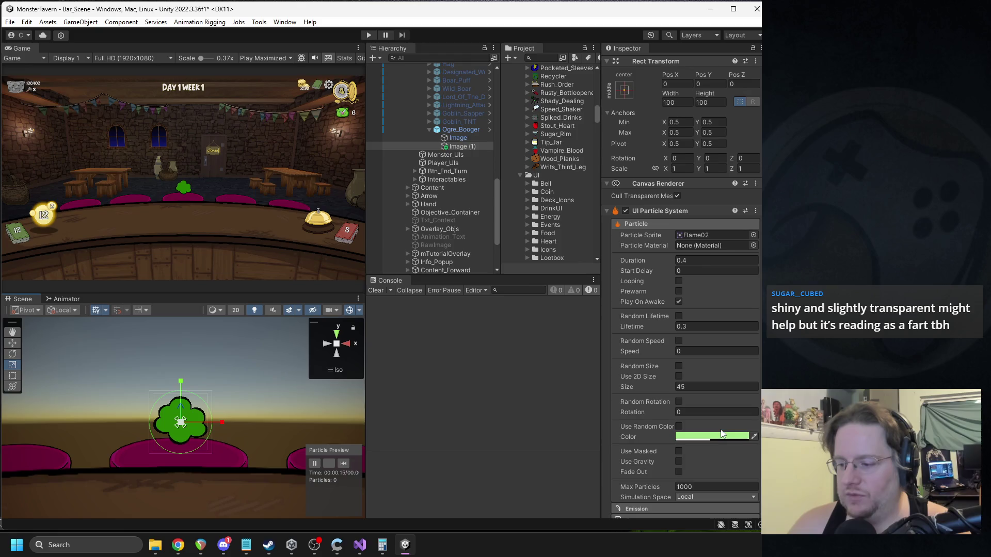
pyautogui.click(707, 437)
pyautogui.moveTo(753, 485); pyautogui.dragTo(723, 470)
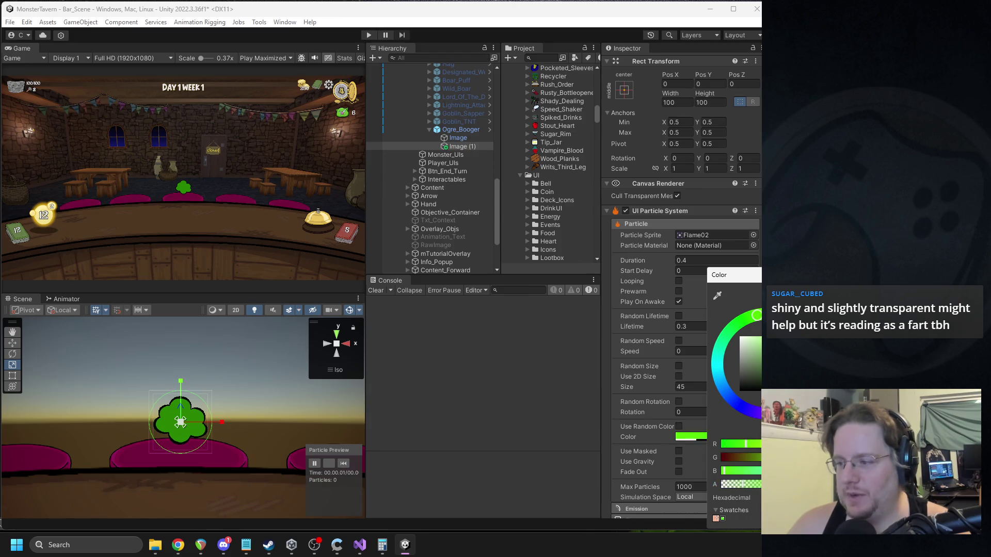
pyautogui.click(511, 406)
pyautogui.click(343, 464)
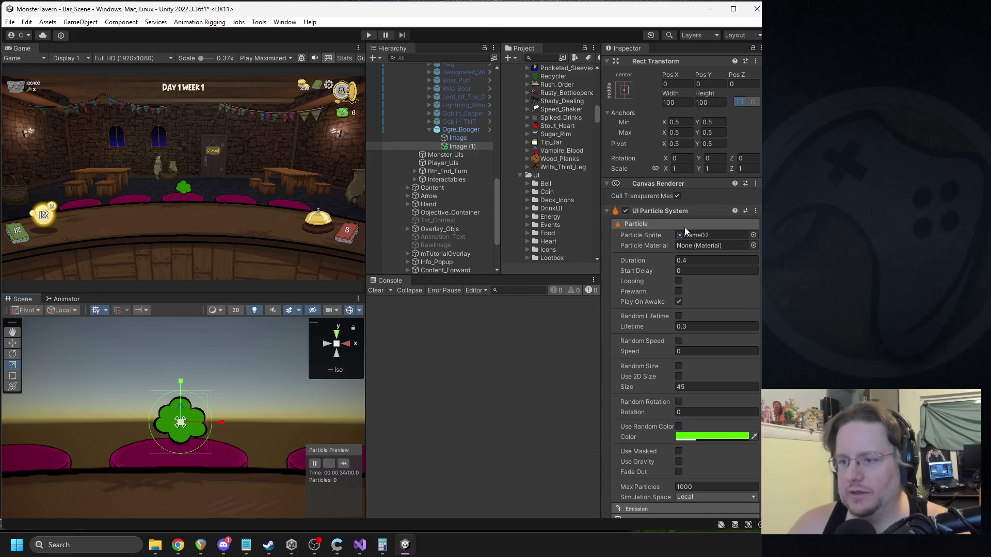
# Step: Assign the NonShitParticle material to the particles and replay the burst
pyautogui.click(752, 245)
pyautogui.write('not')
pyautogui.press('BackSpace')
pyautogui.press('BackSpace')
pyautogui.press('BackSpace')
pyautogui.write('sh')
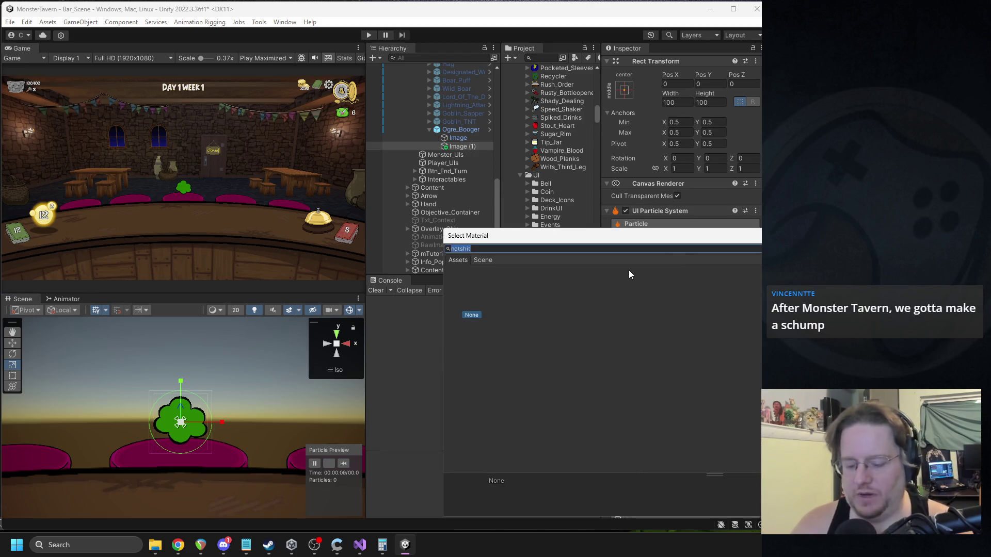
pyautogui.write('it')
pyautogui.click(535, 293)
pyautogui.doubleClick(535, 290)
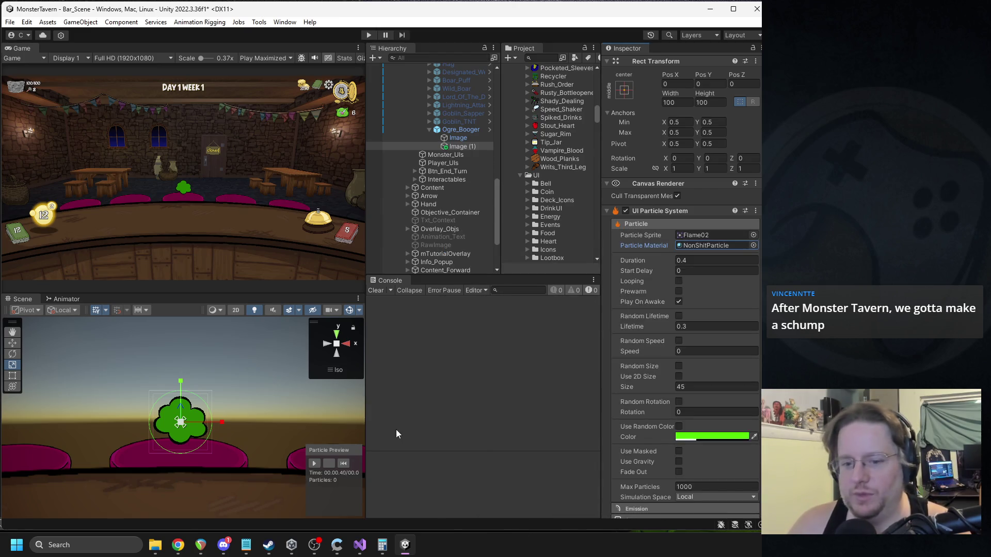
pyautogui.click(345, 464)
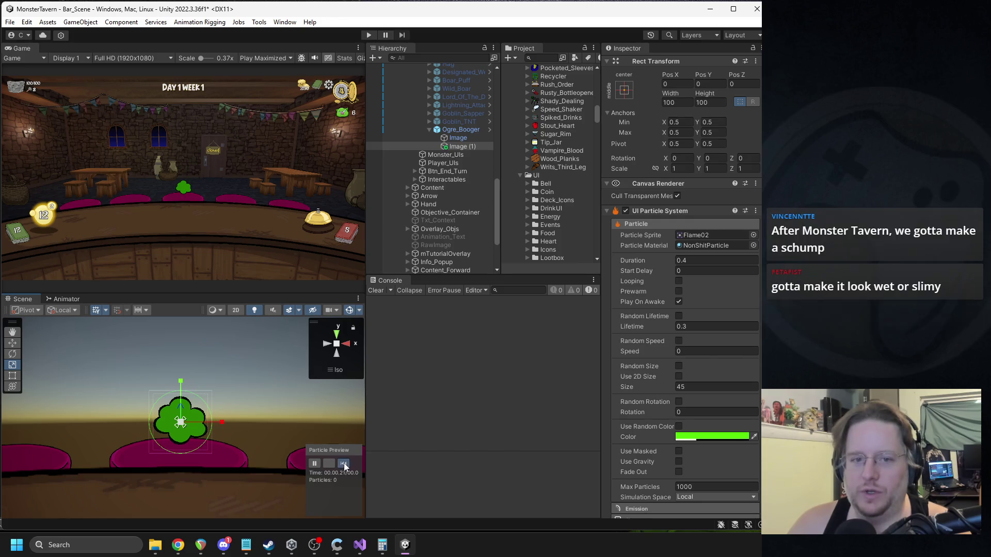
# Step: Raise the particle Size from 45 to 65
pyautogui.click(701, 439)
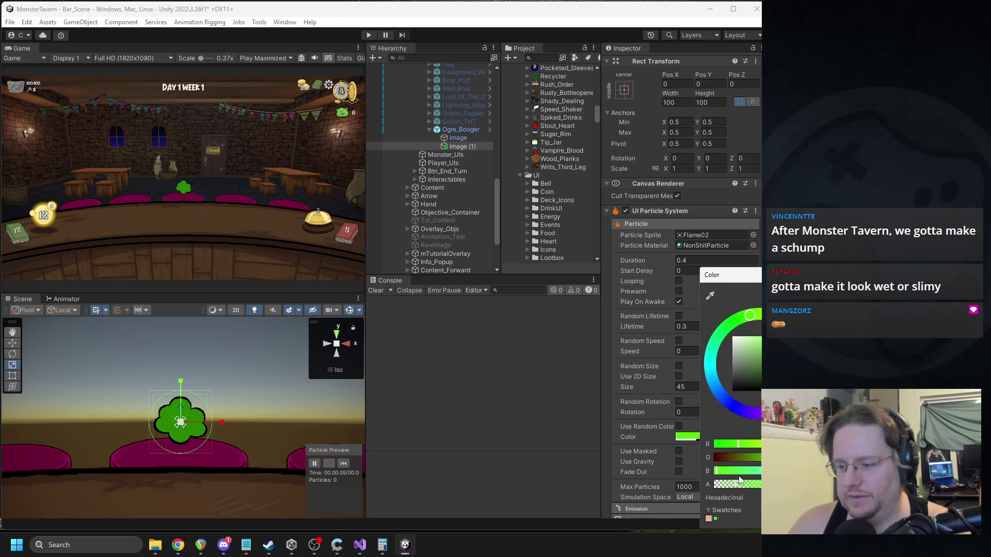
pyautogui.click(342, 464)
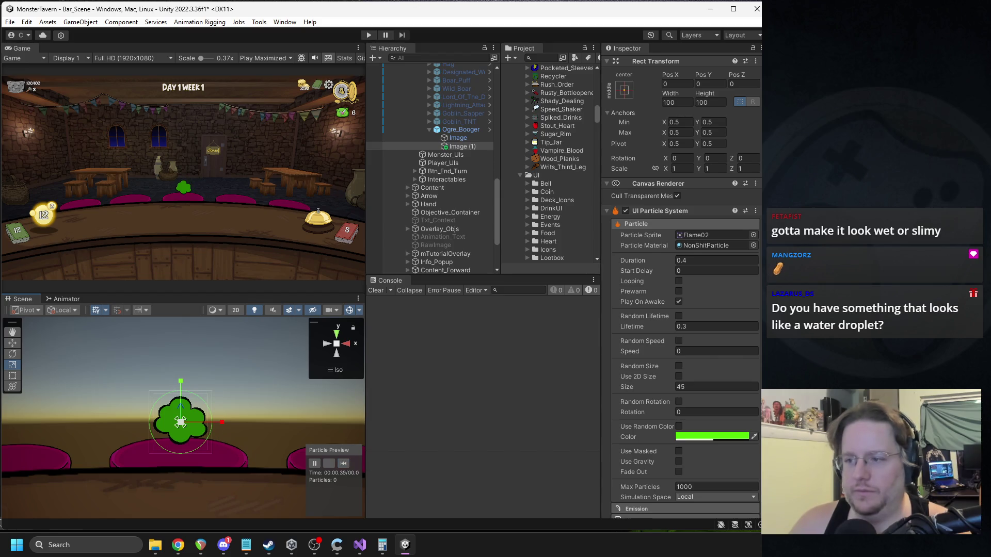
pyautogui.scroll(-5, 696, 356)
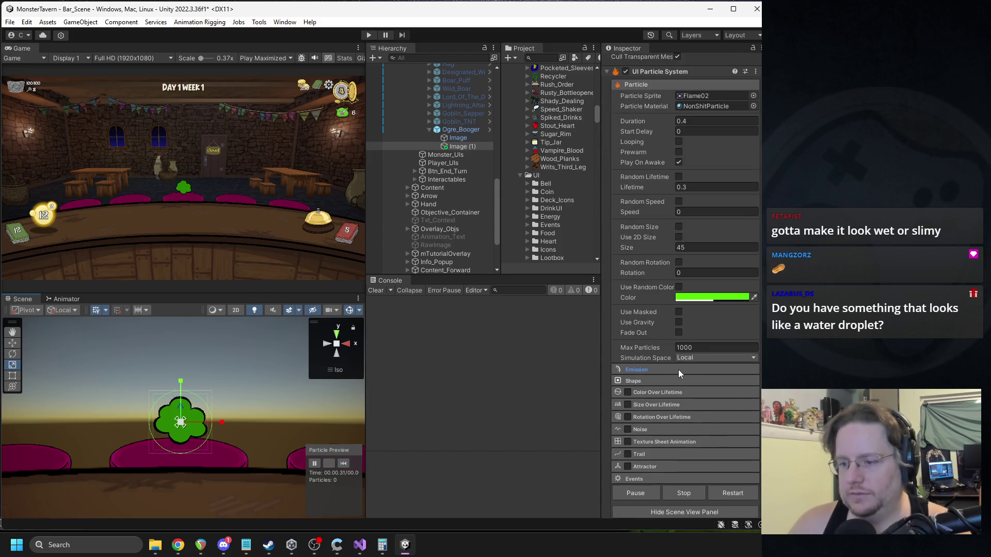
pyautogui.click(688, 247)
pyautogui.write('6')
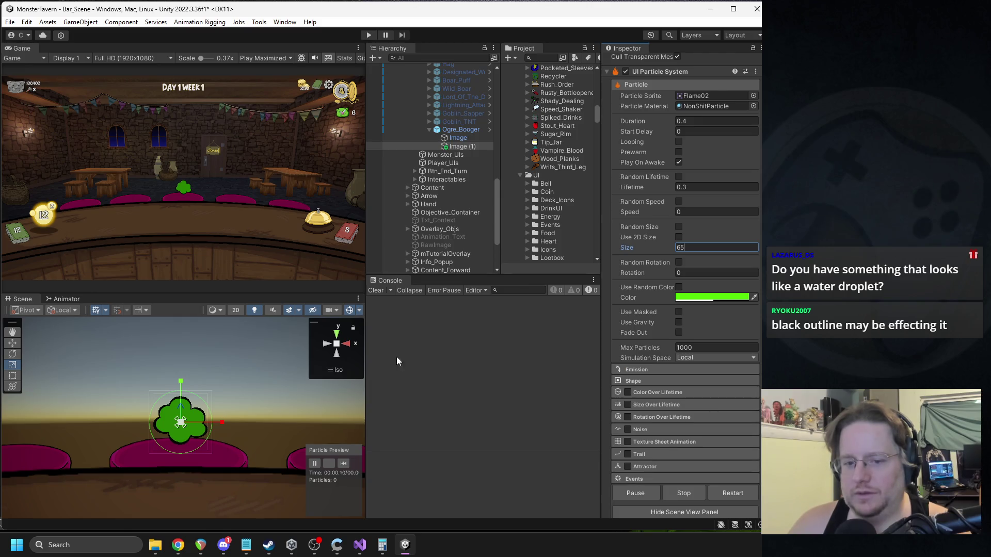
# Step: Delete the Image (1) particle object from Ogre_Booger
pyautogui.click(458, 138)
pyautogui.click(461, 146)
pyautogui.press('Delete')
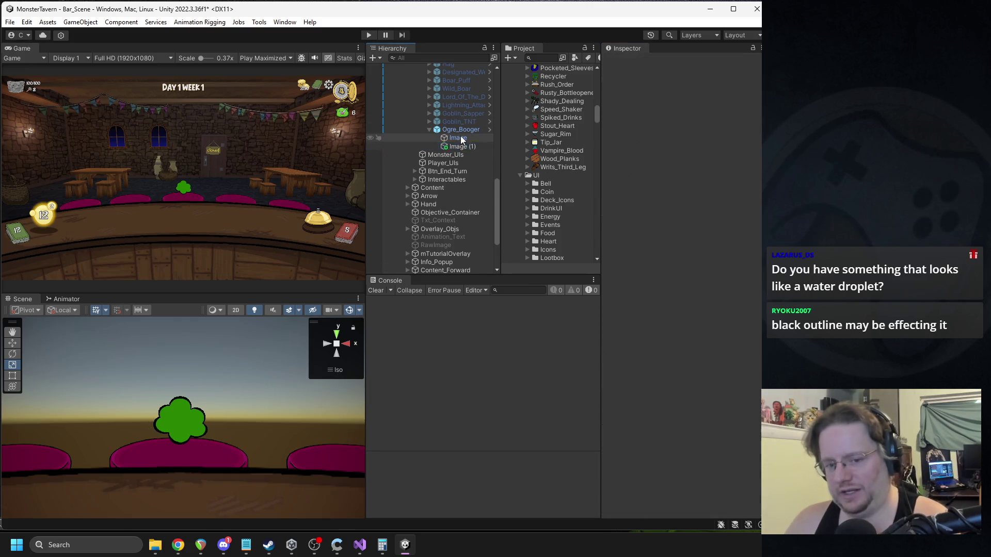
# Step: Select Ogre_Booger and enter Play mode with Ctrl+P
pyautogui.click(454, 130)
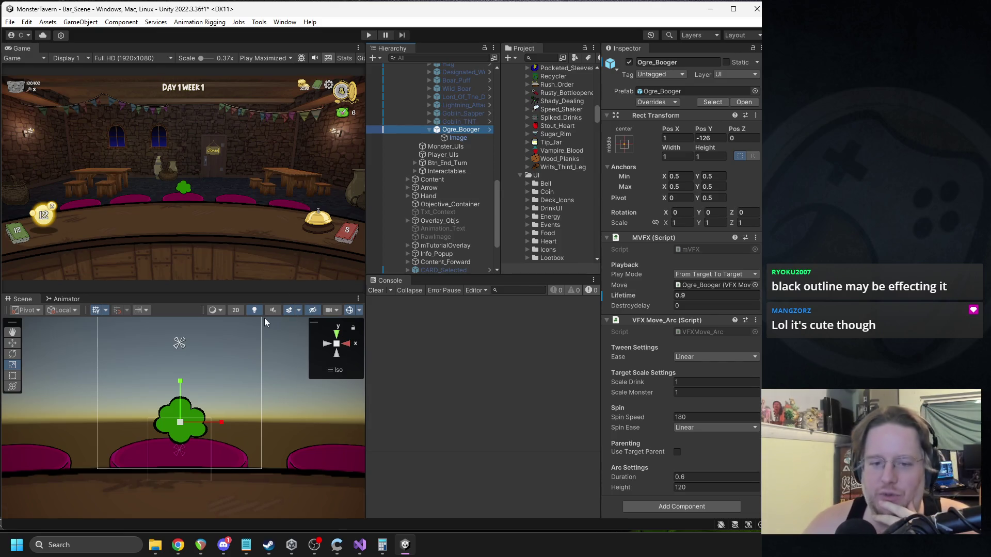
pyautogui.hotkey('ctrl', 'p')
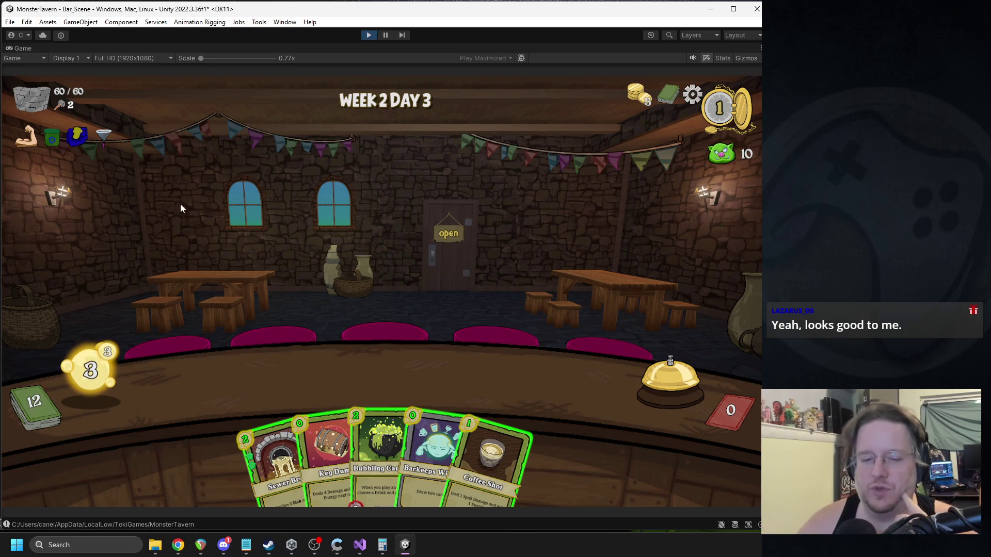
# Step: Play Sewer Brewer, serve the goblin, place two socks cards, and end the turn
pyautogui.moveTo(275, 428); pyautogui.dragTo(220, 384)
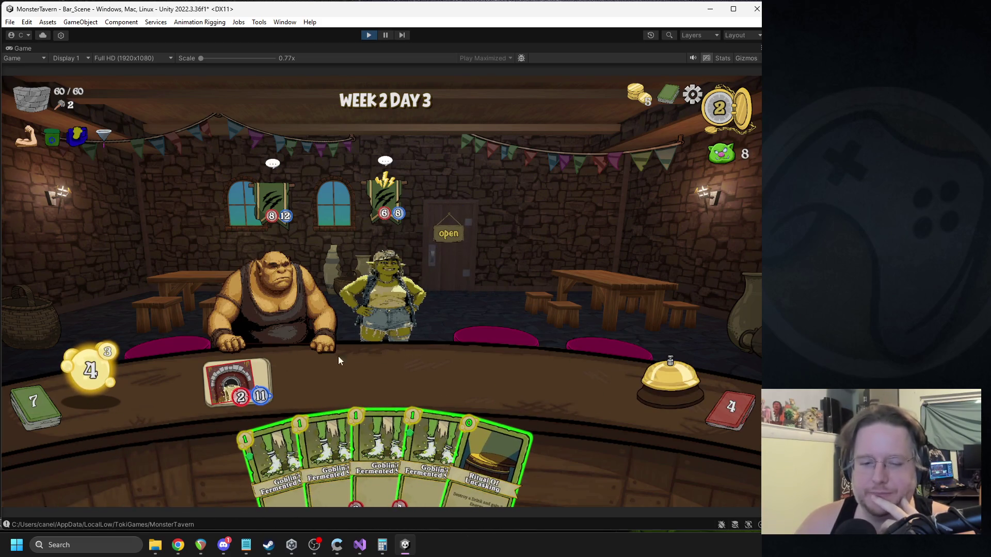
pyautogui.moveTo(377, 302); pyautogui.dragTo(379, 302)
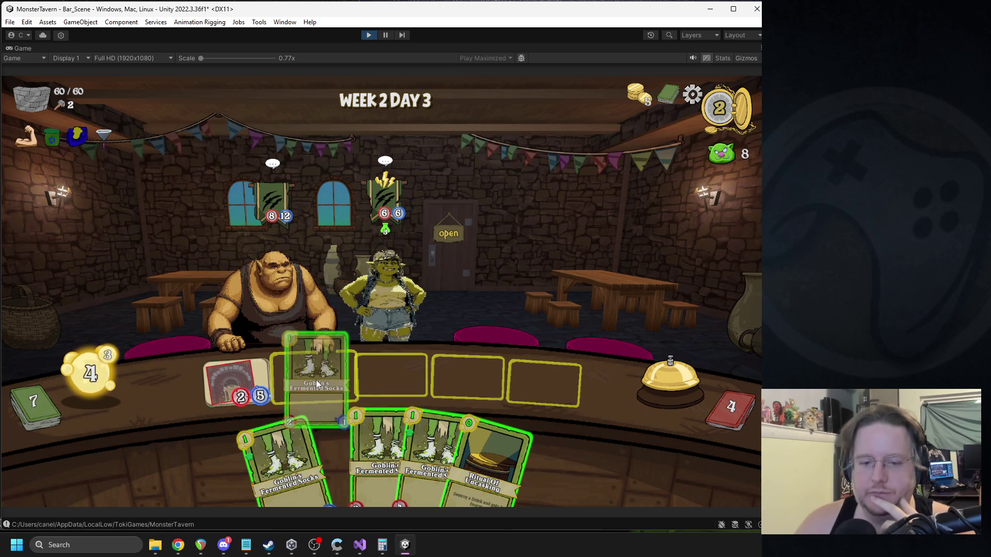
pyautogui.moveTo(292, 423); pyautogui.dragTo(356, 377)
pyautogui.moveTo(328, 429)
pyautogui.mouseDown()
pyautogui.moveTo(480, 371)
pyautogui.moveTo(541, 382)
pyautogui.mouseUp()
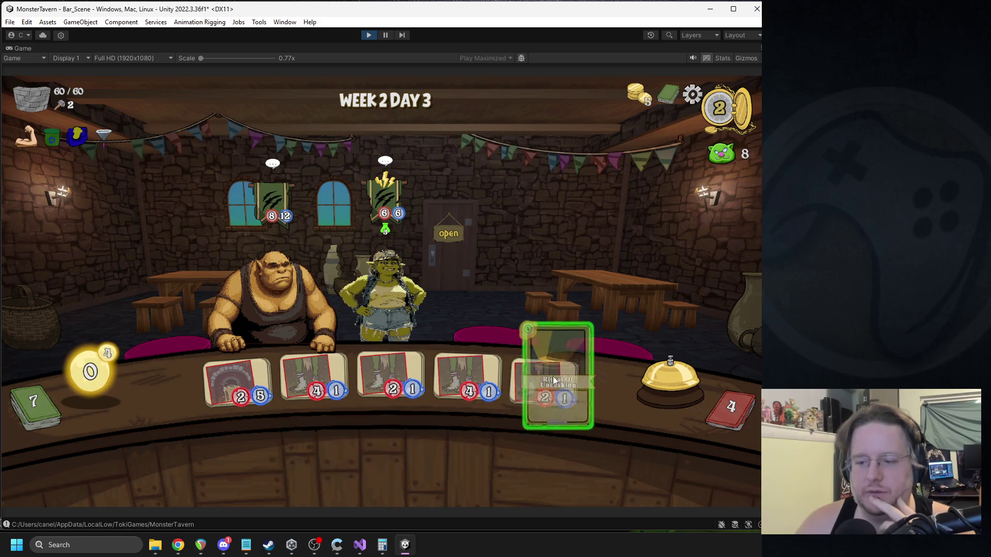
pyautogui.click(635, 411)
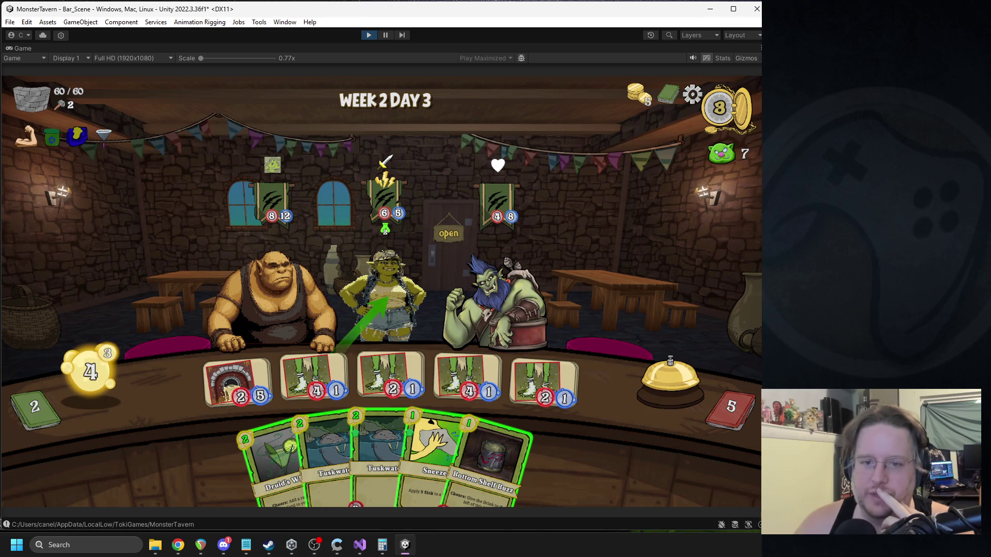
# Step: Serve the goblin and right orc, Sneeze the left orc Sick, and mix counter drinks
pyautogui.moveTo(388, 297); pyautogui.dragTo(389, 295)
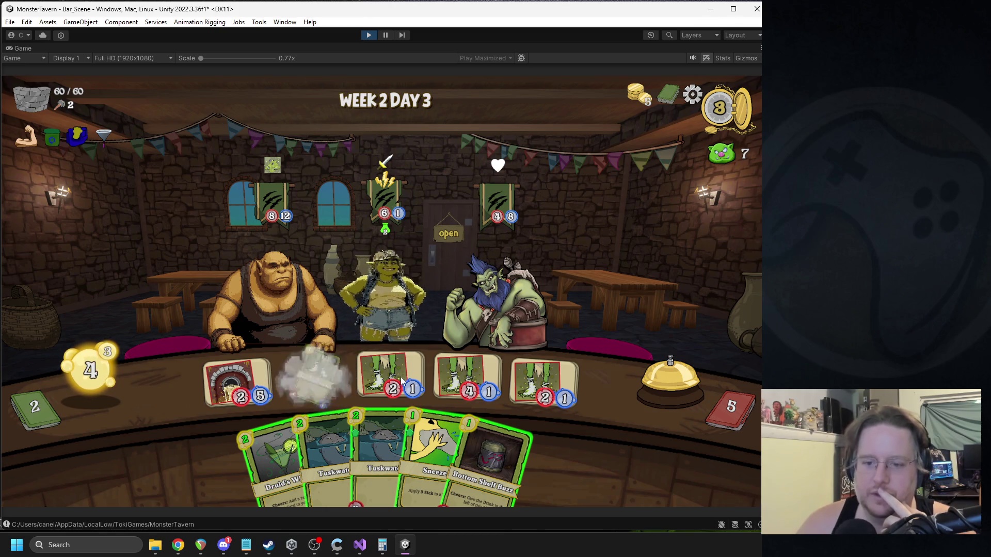
pyautogui.moveTo(240, 379); pyautogui.dragTo(492, 301)
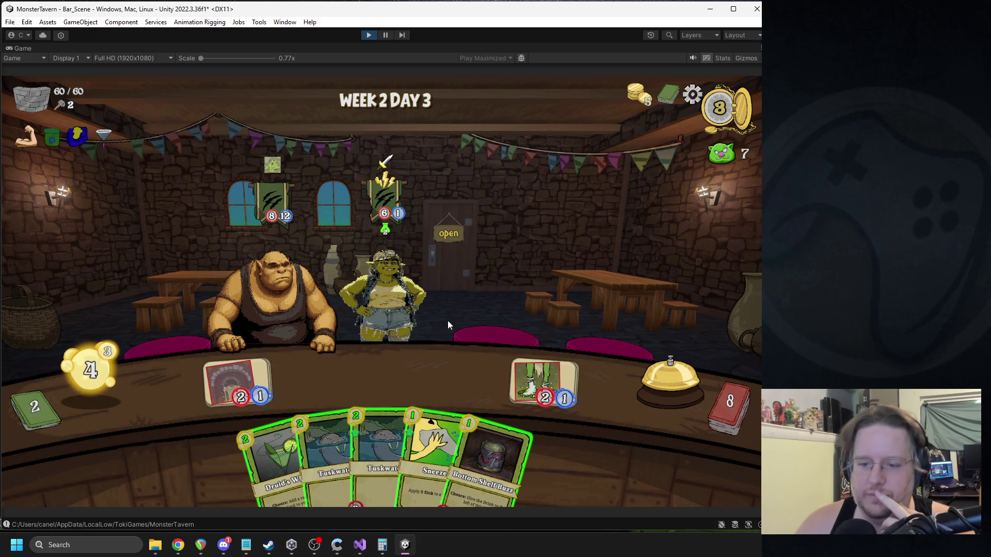
pyautogui.moveTo(447, 421); pyautogui.dragTo(289, 273)
pyautogui.moveTo(300, 423); pyautogui.dragTo(449, 289)
pyautogui.moveTo(409, 392); pyautogui.dragTo(397, 382)
pyautogui.moveTo(450, 402)
pyautogui.mouseDown()
pyautogui.moveTo(372, 367)
pyautogui.moveTo(325, 376)
pyautogui.mouseUp()
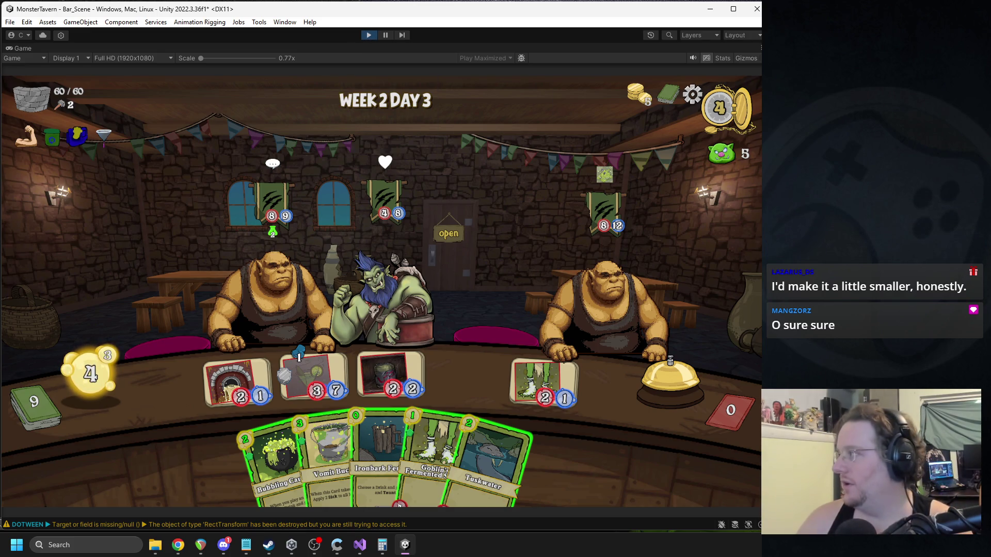
pyautogui.press('Escape')
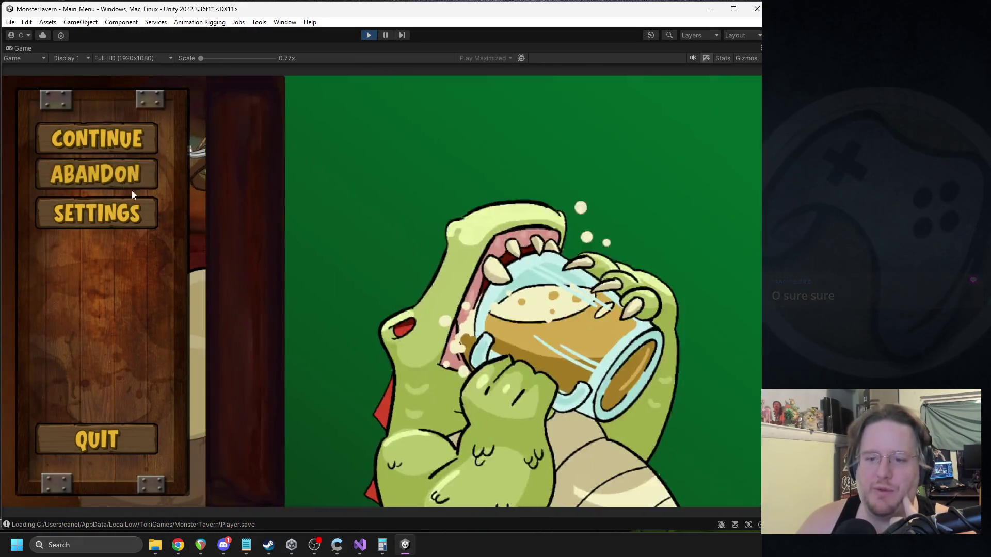
# Step: Begin a Backwoods run, picking Green Slop Special and Coffee Shot as new cards
pyautogui.click(132, 186)
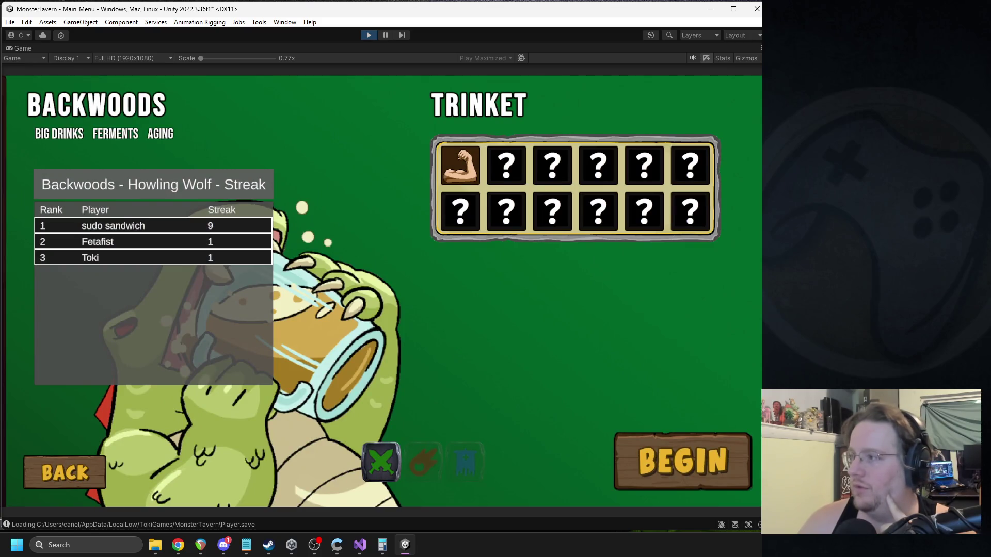
pyautogui.hotkey('alt', 'Tab')
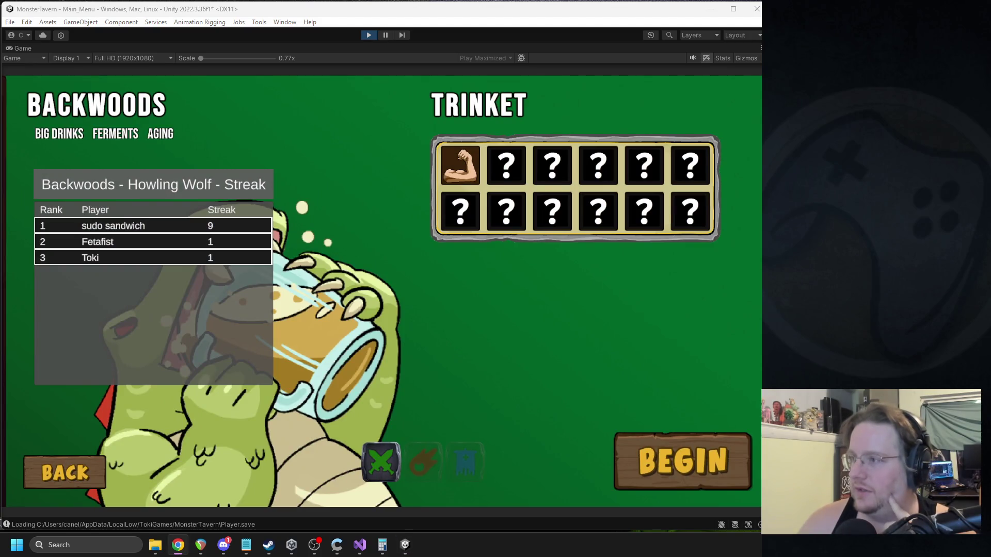
pyautogui.click(675, 478)
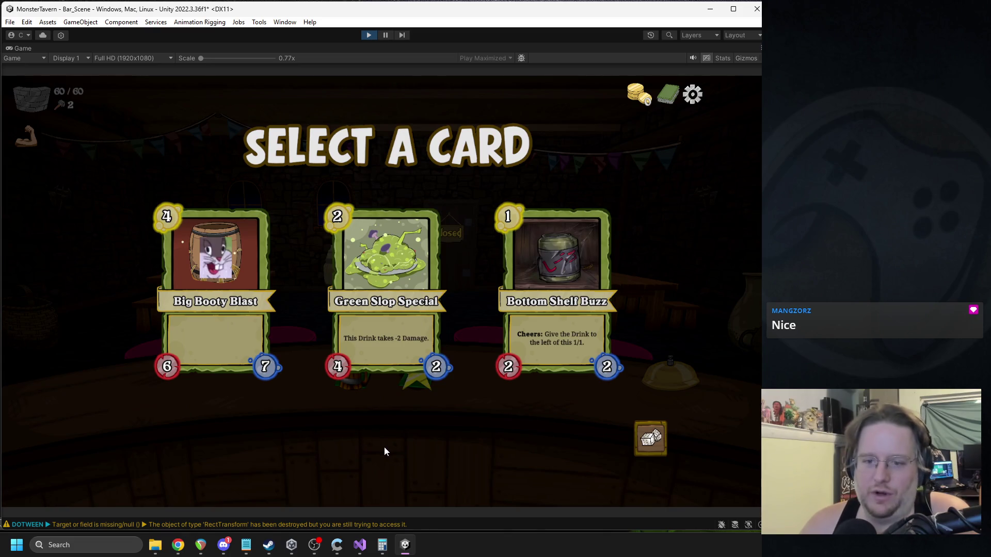
pyautogui.click(400, 228)
pyautogui.click(423, 373)
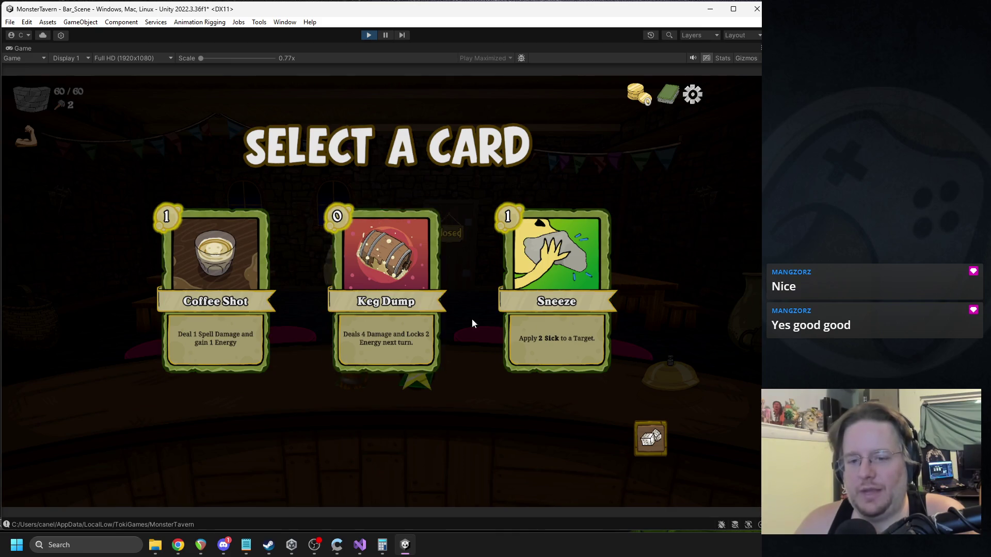
pyautogui.click(212, 301)
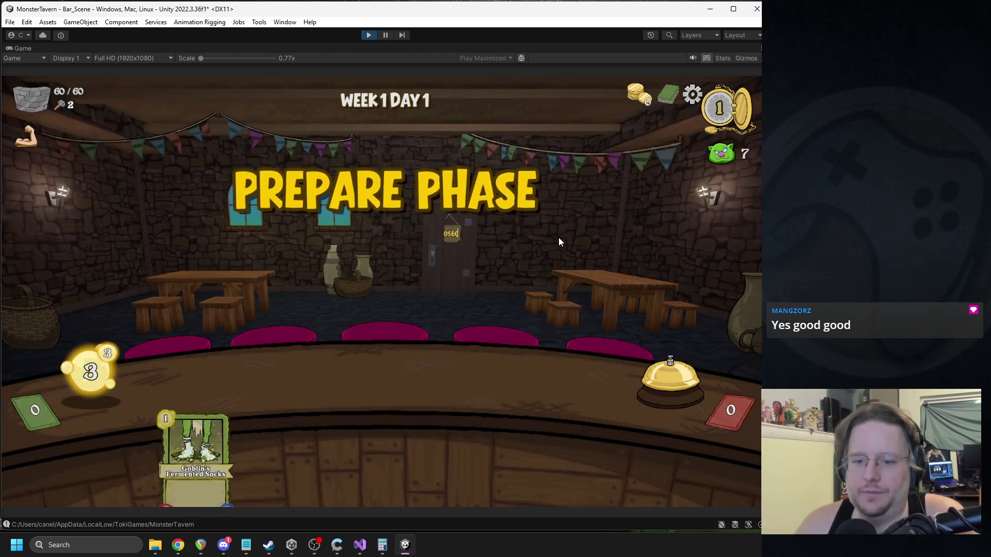
# Step: Stock the counter with Tuskwater and Socks, serve the skunk and green monster, restock with Green Slop and Socks
pyautogui.moveTo(490, 460)
pyautogui.mouseDown()
pyautogui.moveTo(324, 376)
pyautogui.moveTo(240, 382)
pyautogui.mouseUp()
pyautogui.moveTo(271, 433); pyautogui.dragTo(313, 379)
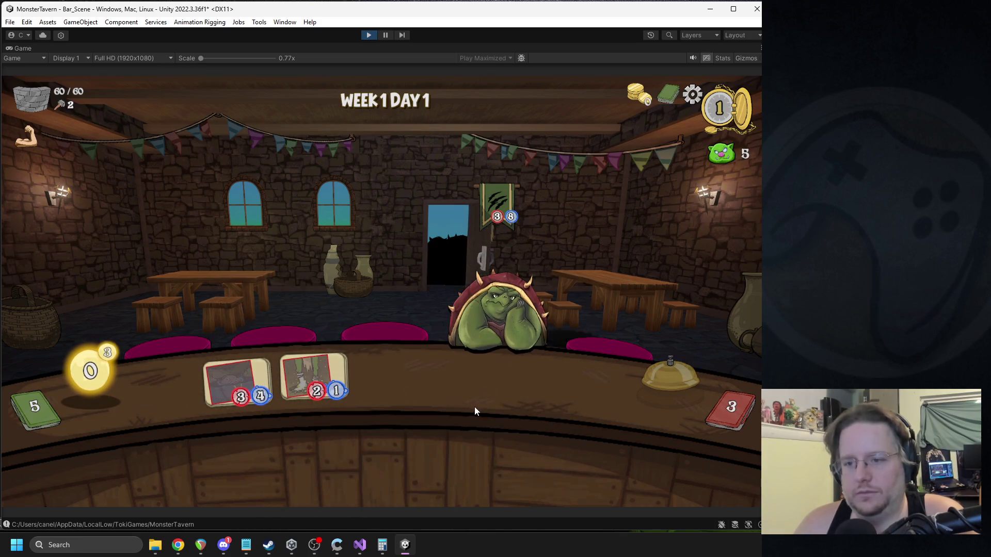
pyautogui.moveTo(246, 370)
pyautogui.mouseDown()
pyautogui.moveTo(616, 304)
pyautogui.moveTo(593, 307)
pyautogui.mouseUp()
pyautogui.moveTo(332, 367); pyautogui.dragTo(490, 274)
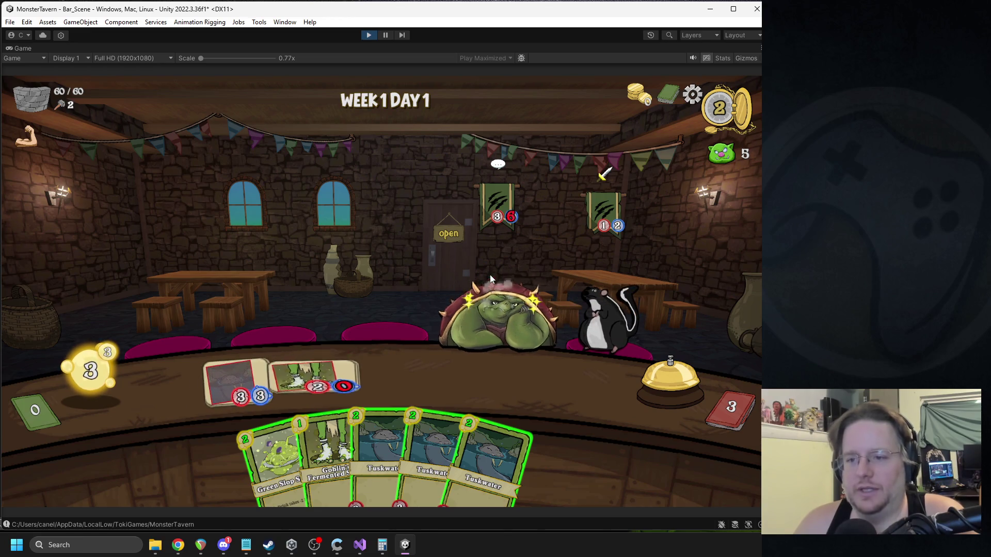
pyautogui.moveTo(274, 459); pyautogui.dragTo(309, 375)
pyautogui.moveTo(300, 423); pyautogui.dragTo(400, 363)
pyautogui.click(627, 389)
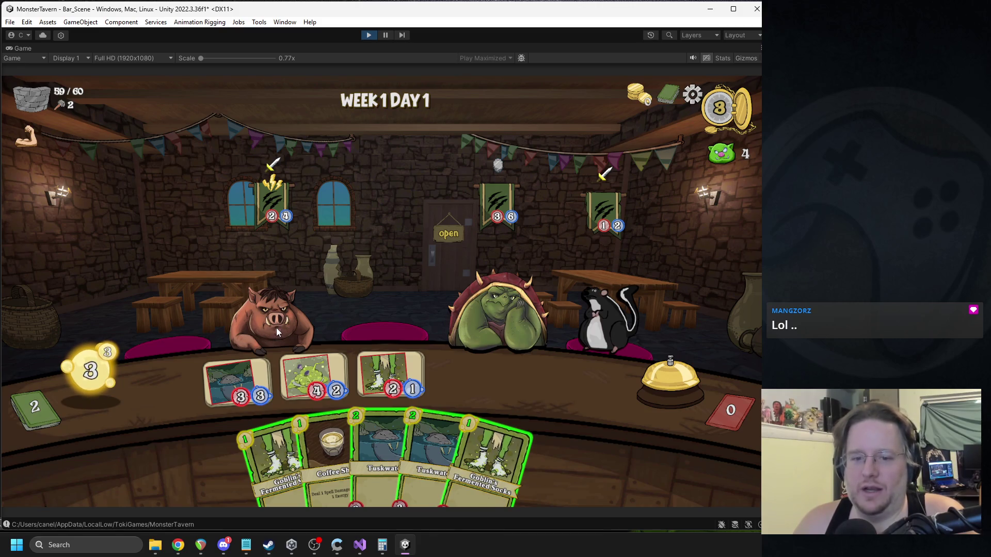
# Step: Serve the pig, hit the frog with the slime drink and Coffee Shot, and refill a slot with Tuskwater
pyautogui.moveTo(275, 319); pyautogui.dragTo(275, 319)
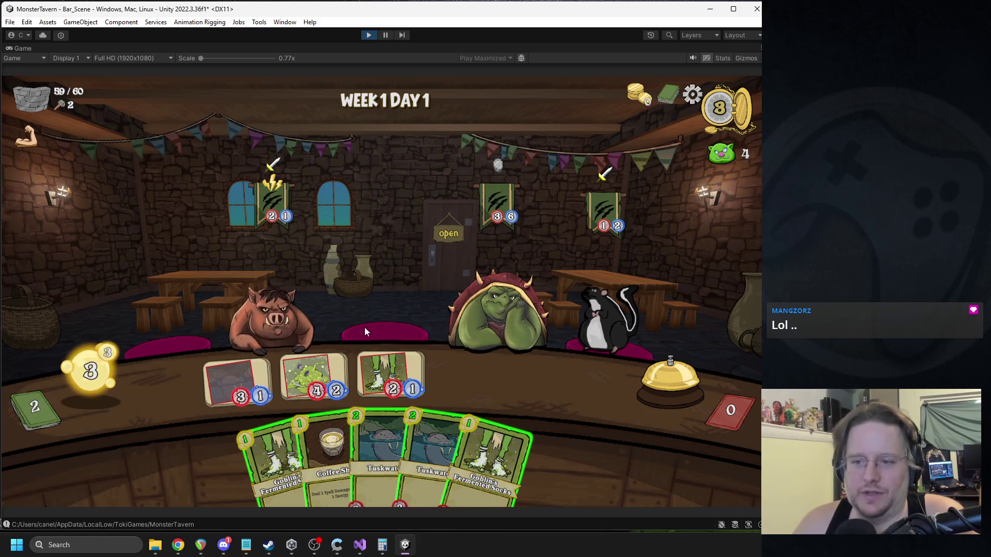
pyautogui.moveTo(326, 369)
pyautogui.mouseDown()
pyautogui.moveTo(463, 302)
pyautogui.moveTo(473, 310)
pyautogui.mouseUp()
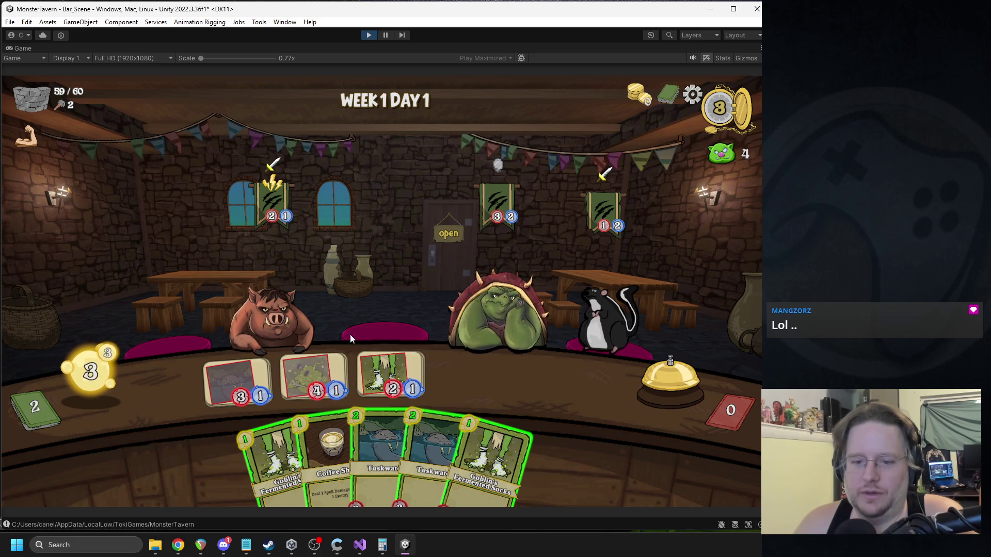
pyautogui.moveTo(332, 449); pyautogui.dragTo(495, 304)
pyautogui.moveTo(361, 439)
pyautogui.mouseDown()
pyautogui.moveTo(456, 375)
pyautogui.moveTo(546, 379)
pyautogui.mouseUp()
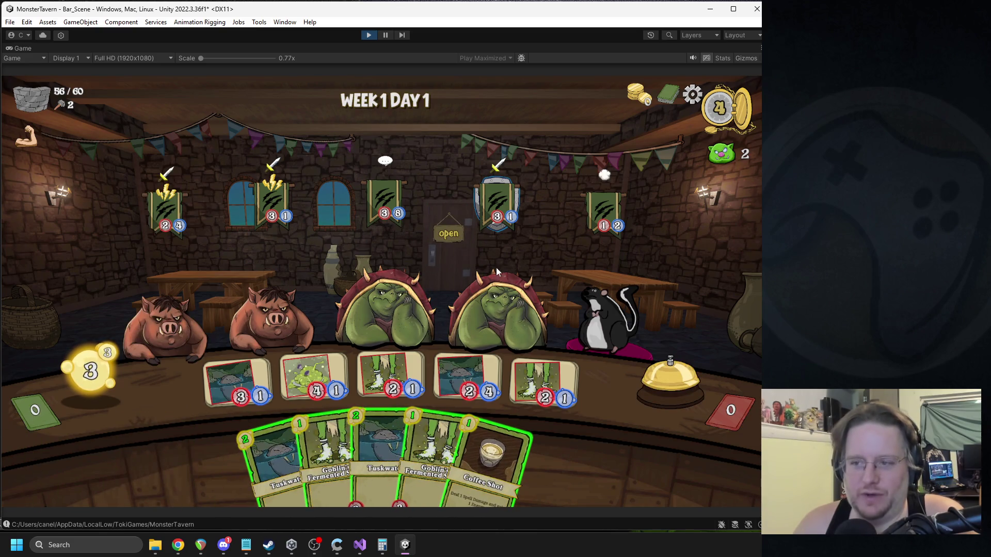
# Step: Hit the toad with Coffee Shot and the 2/4 drink, and serve two drinks to the left pig
pyautogui.moveTo(603, 177)
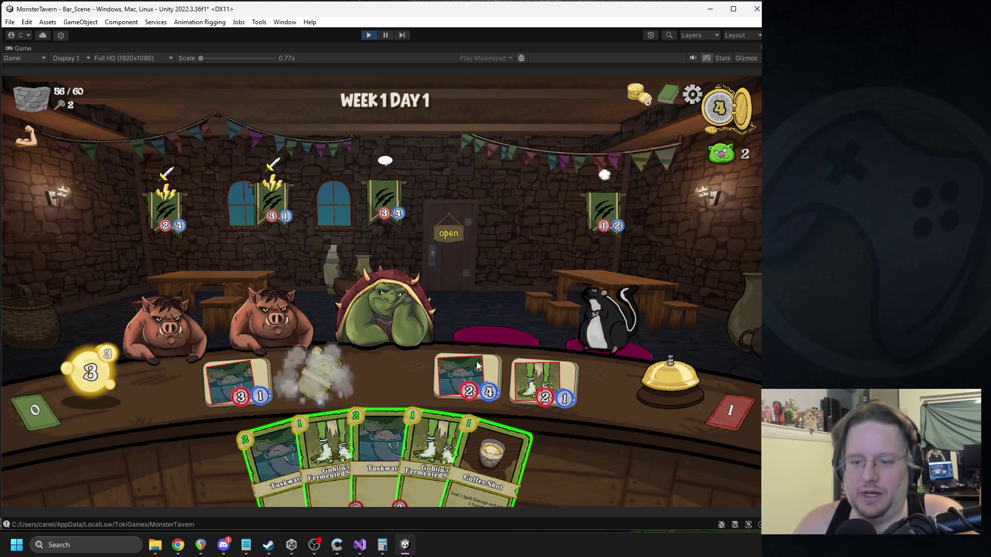
pyautogui.moveTo(490, 465); pyautogui.dragTo(385, 310)
pyautogui.moveTo(472, 376); pyautogui.dragTo(384, 310)
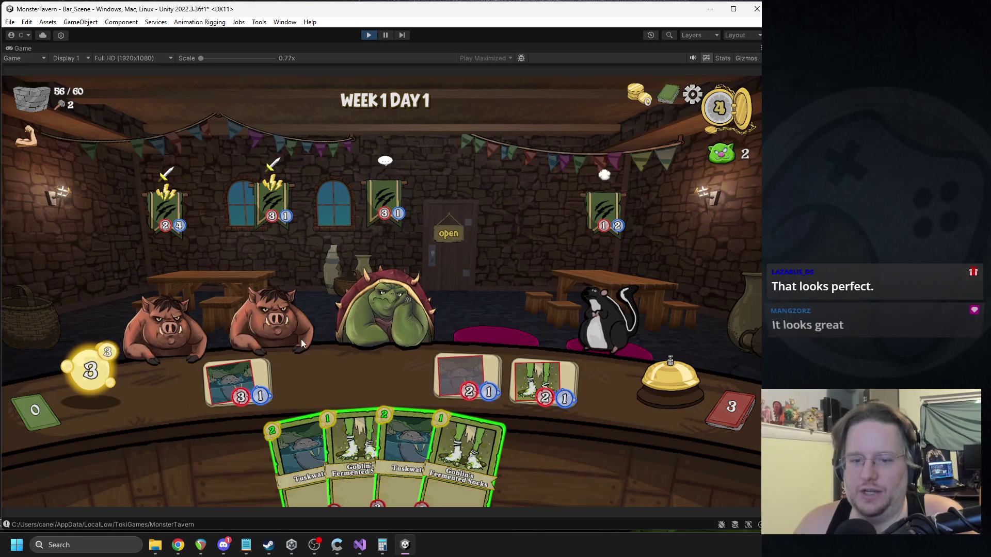
pyautogui.moveTo(221, 341); pyautogui.dragTo(165, 323)
pyautogui.moveTo(542, 382); pyautogui.dragTo(163, 318)
# Step: Place Socks, Tuskwater and Green Slop on the counter, hit the skunk with Coffee Shot, and end the turn
pyautogui.moveTo(351, 449); pyautogui.dragTo(237, 382)
pyautogui.moveTo(310, 454); pyautogui.dragTo(318, 394)
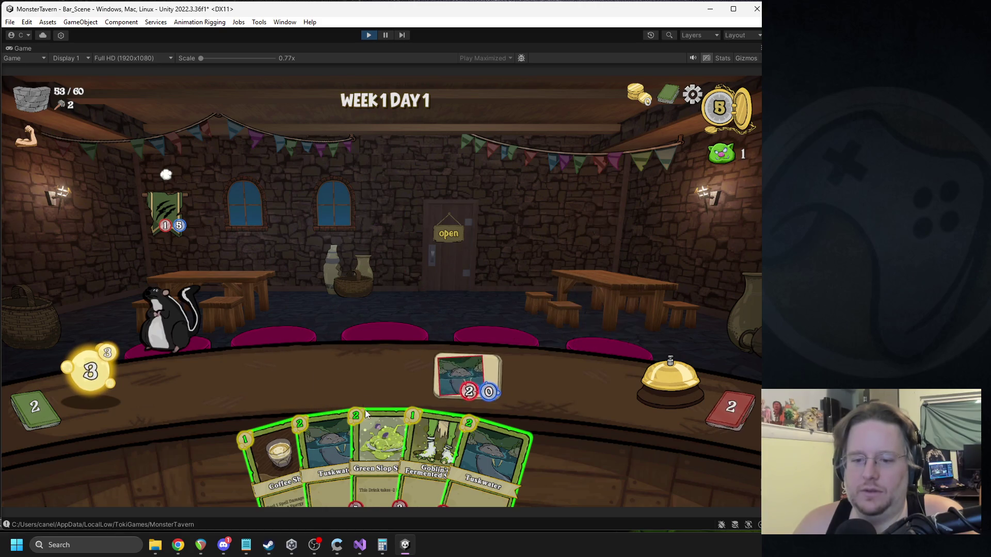
pyautogui.moveTo(380, 464); pyautogui.dragTo(246, 395)
pyautogui.moveTo(281, 454); pyautogui.dragTo(196, 314)
pyautogui.moveTo(392, 452); pyautogui.dragTo(364, 379)
pyautogui.click(639, 368)
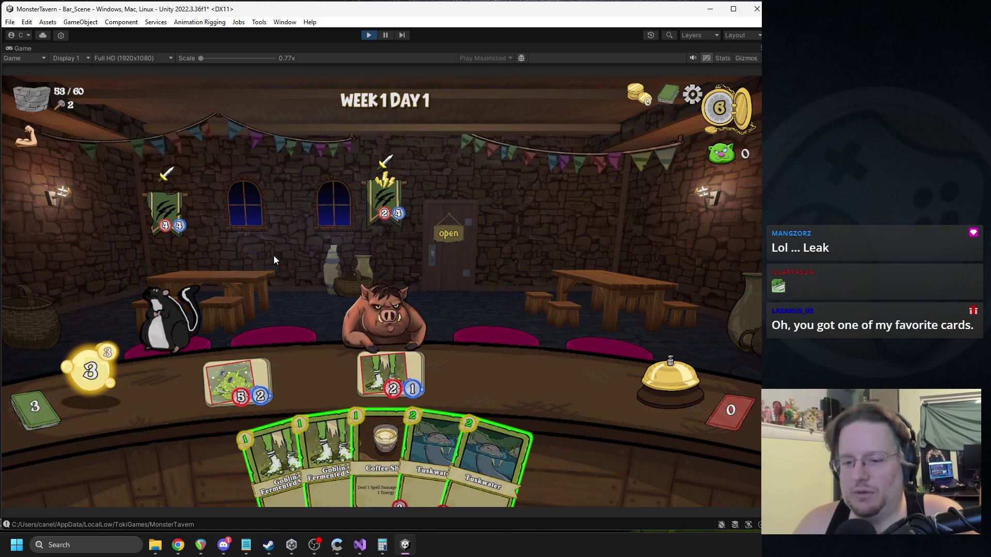
# Step: Serve the slime drink to the boar, place Tuskwater and Socks, and finish the turn to reach DAY CLEAR
pyautogui.moveTo(236, 381)
pyautogui.mouseDown()
pyautogui.moveTo(296, 313)
pyautogui.moveTo(162, 317)
pyautogui.mouseUp()
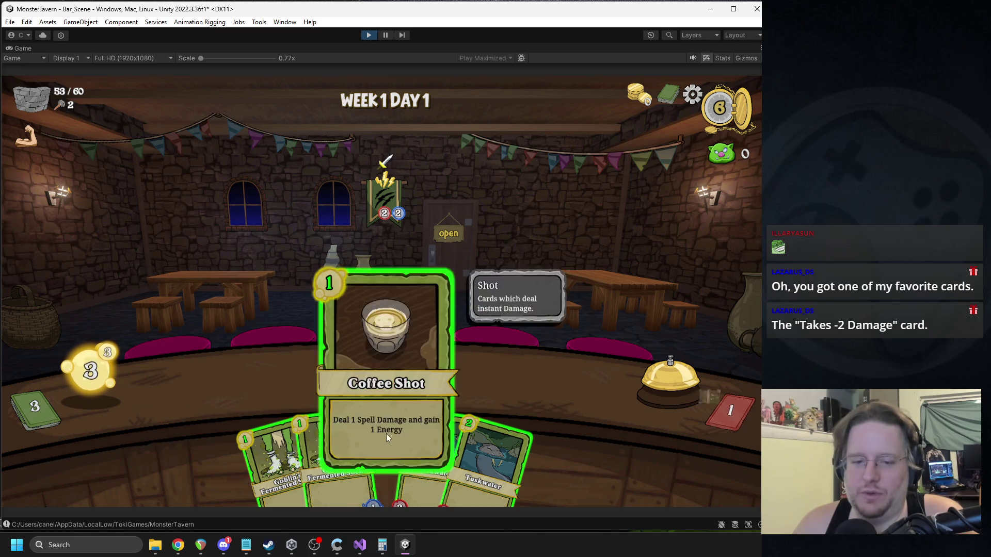
pyautogui.moveTo(344, 425); pyautogui.dragTo(237, 387)
pyautogui.moveTo(361, 464)
pyautogui.mouseDown()
pyautogui.moveTo(325, 434)
pyautogui.moveTo(314, 381)
pyautogui.mouseUp()
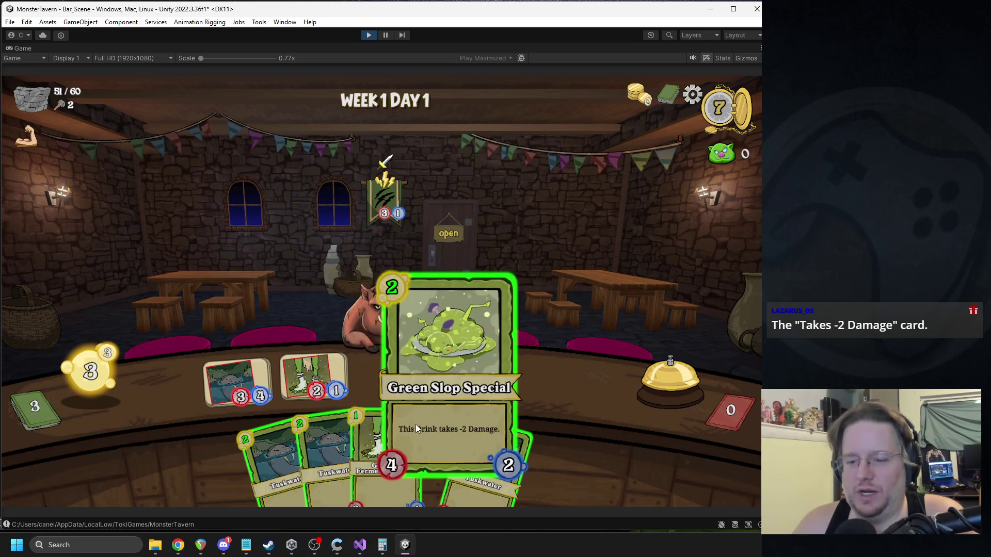
pyautogui.moveTo(424, 425)
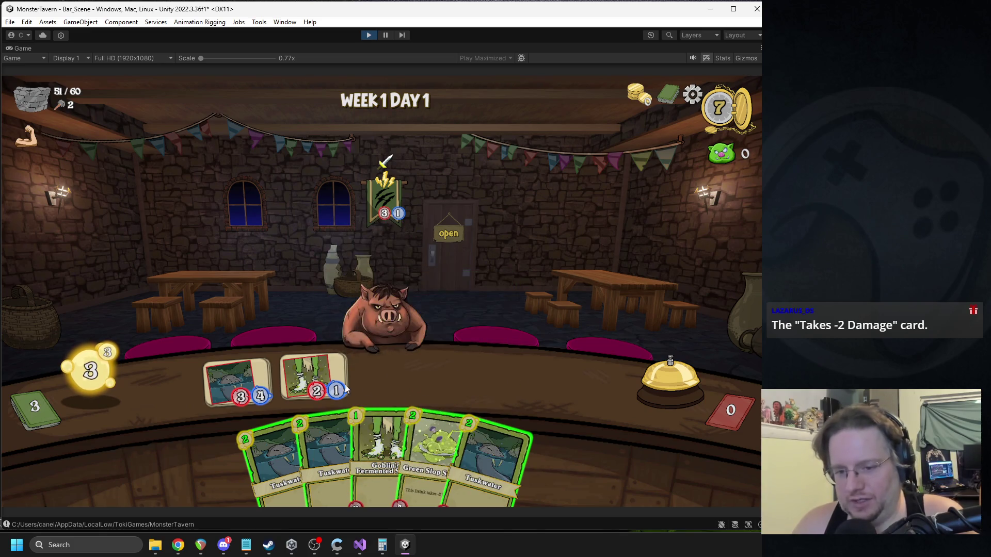
pyautogui.click(650, 380)
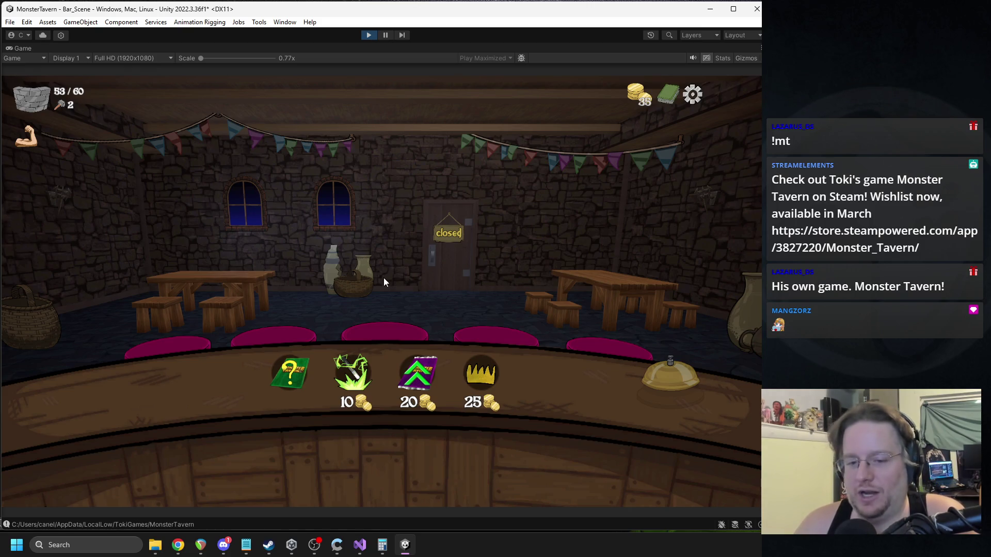
# Step: Take Keg Dump from the shop's card pick, then buy the 10-coin card-transform item
pyautogui.click(290, 373)
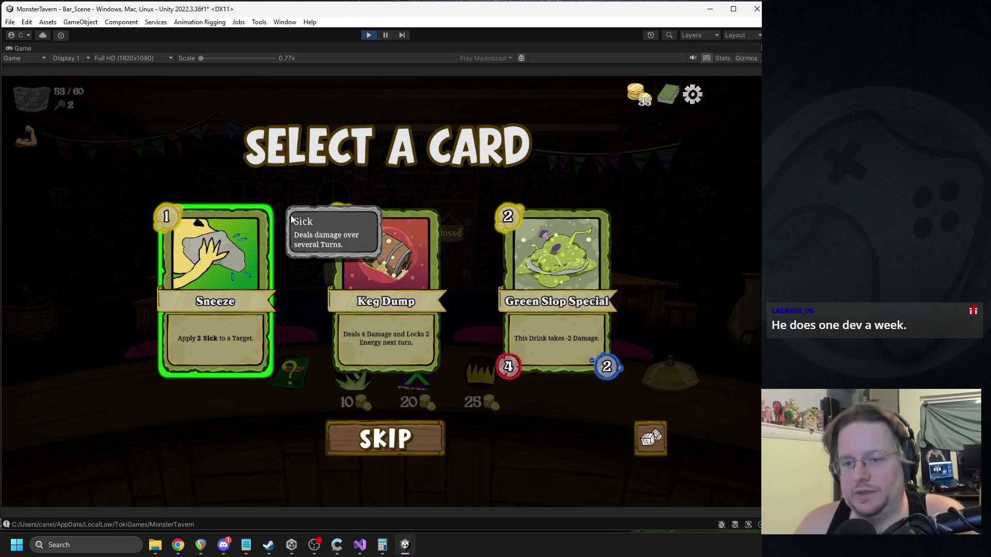
pyautogui.click(389, 282)
pyautogui.moveTo(469, 376)
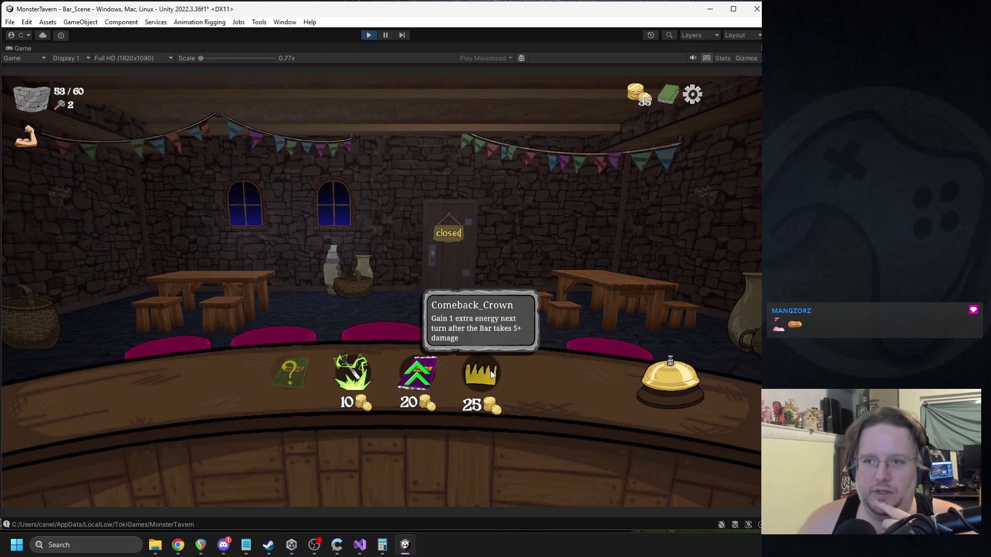
pyautogui.moveTo(356, 371)
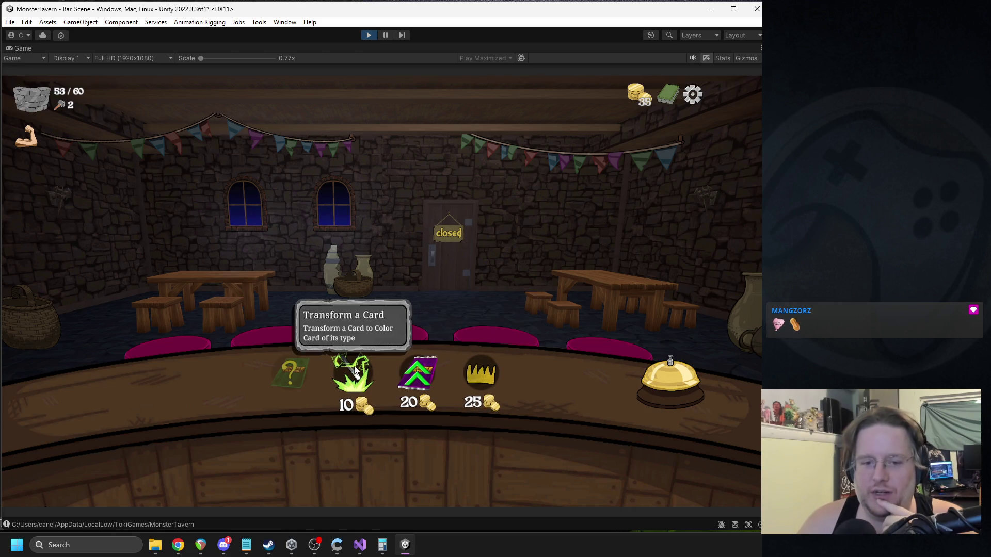
pyautogui.moveTo(425, 385)
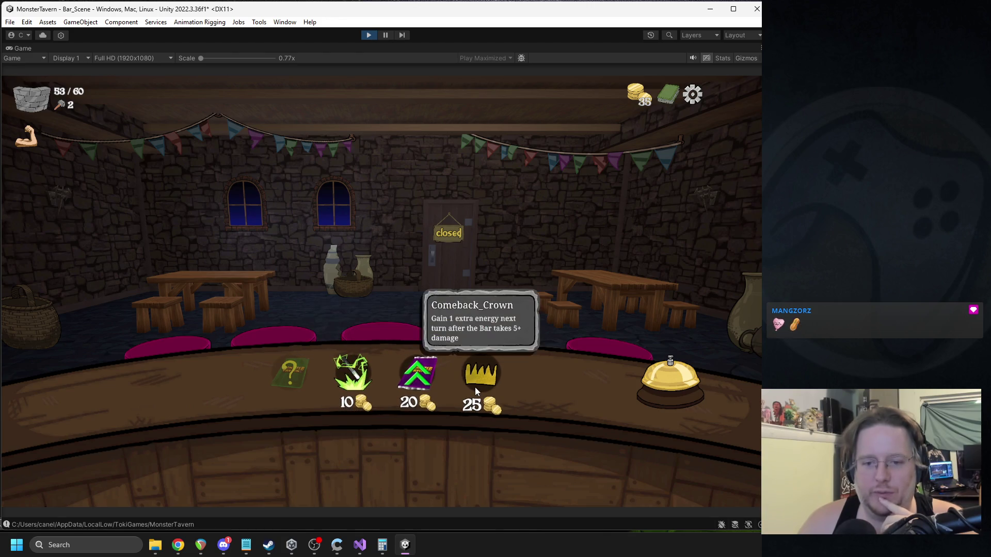
pyautogui.click(369, 382)
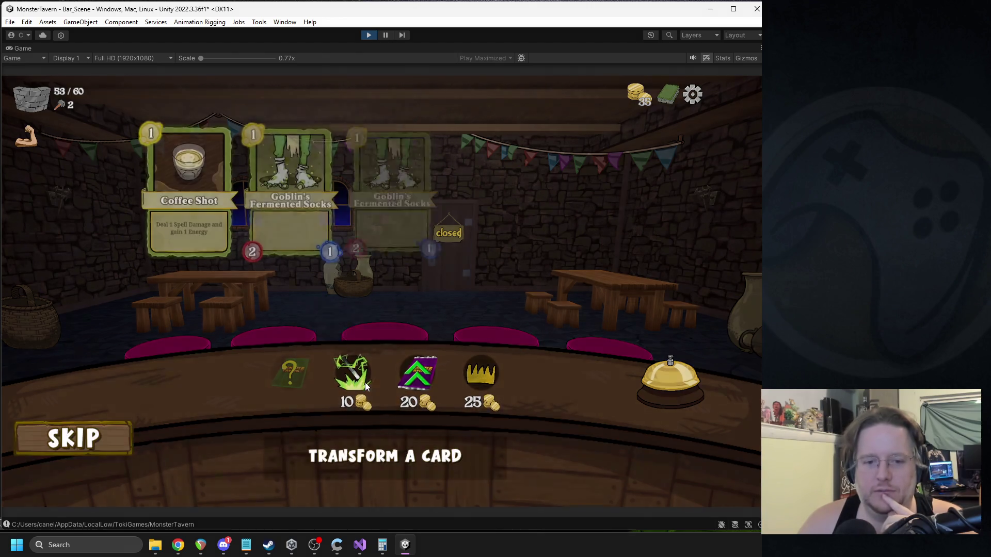
# Step: Transform a card into Green Slop Special, then pick a card for the stat boost to start Day 2
pyautogui.click(489, 352)
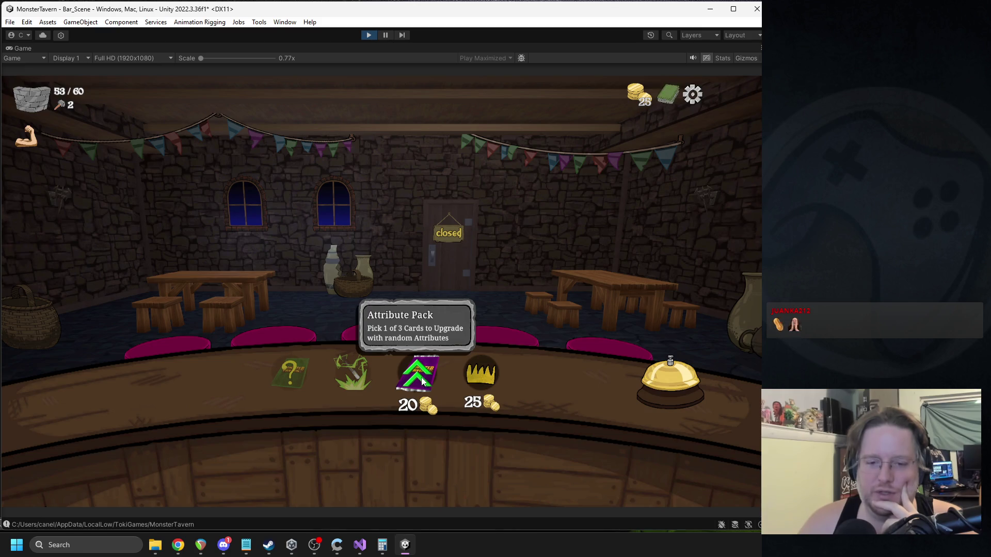
pyautogui.click(418, 377)
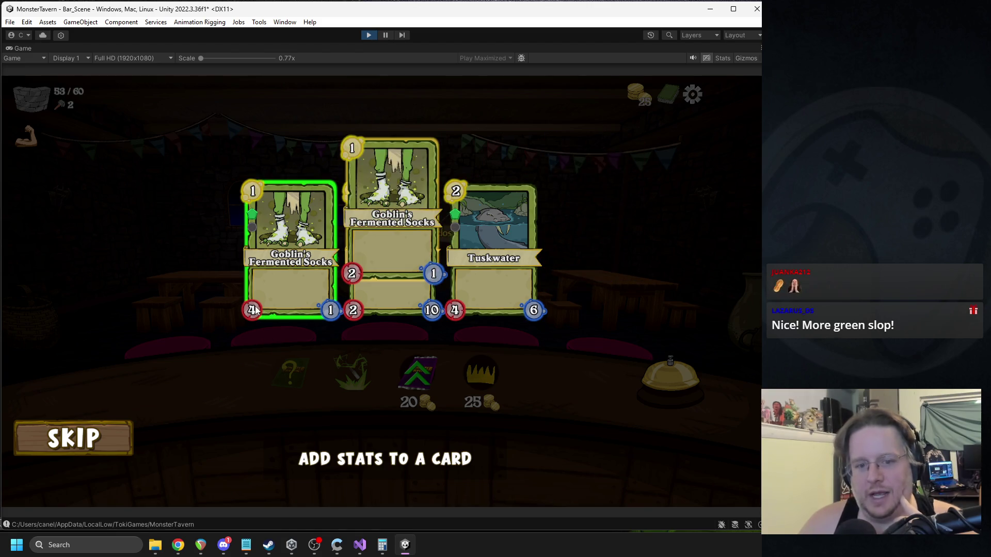
pyautogui.moveTo(254, 194)
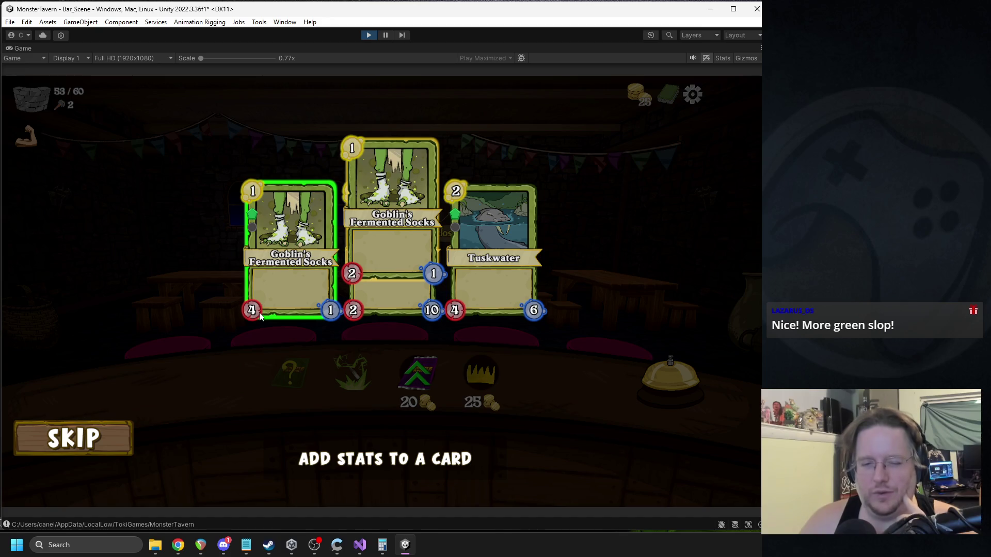
pyautogui.moveTo(493, 245)
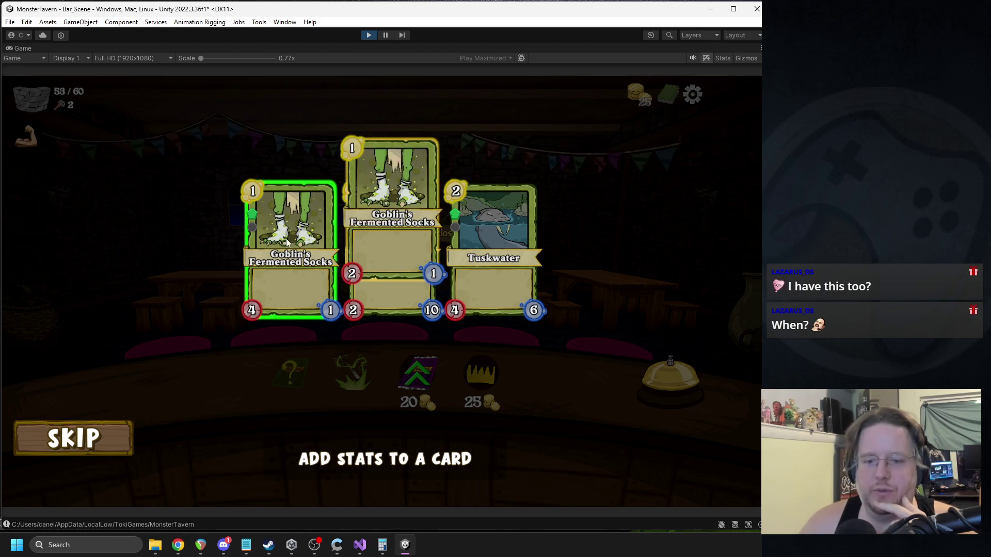
pyautogui.click(343, 142)
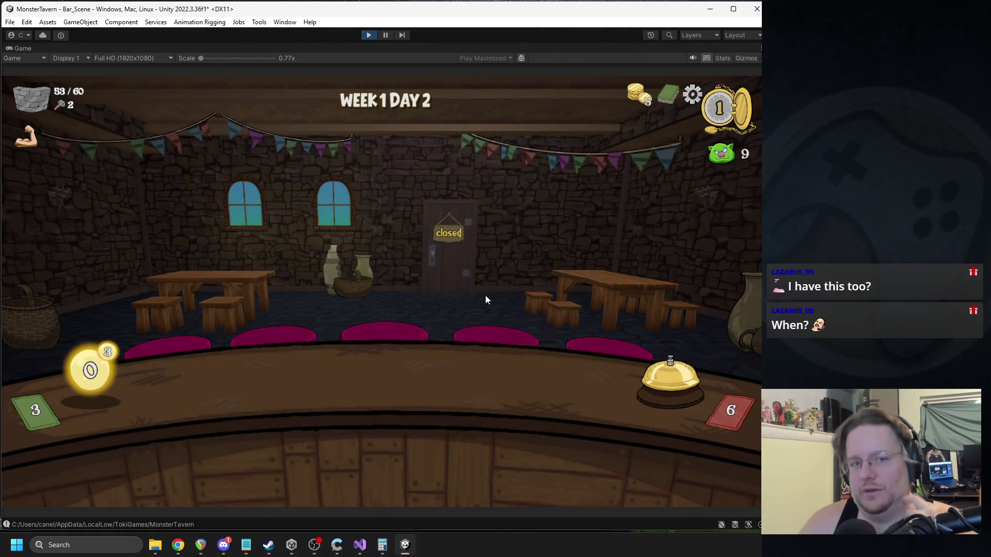
# Step: Stock the bar with Green Slop Special and Goblin's Fermented Socks, and serve the Green Slop drink to the rat
pyautogui.moveTo(328, 426); pyautogui.dragTo(256, 376)
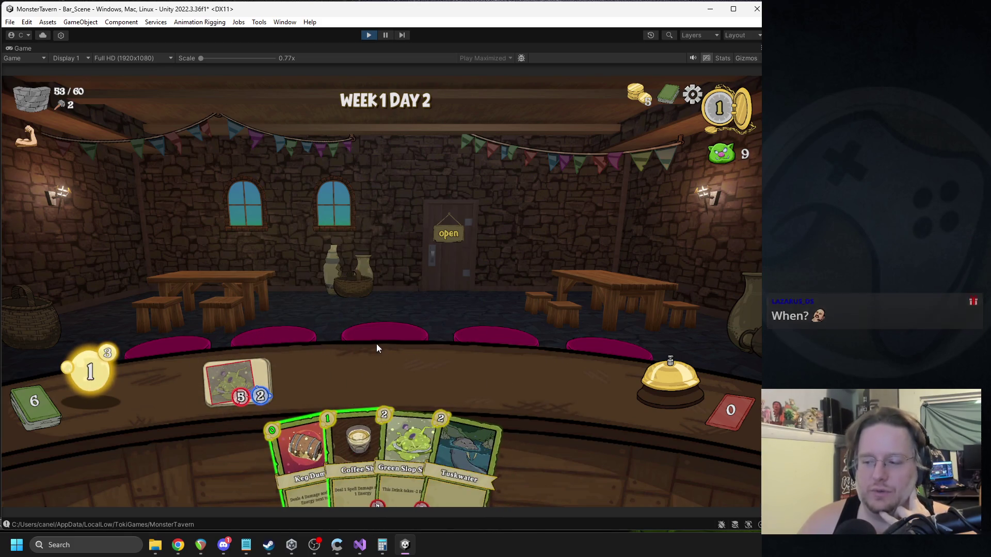
pyautogui.moveTo(404, 431)
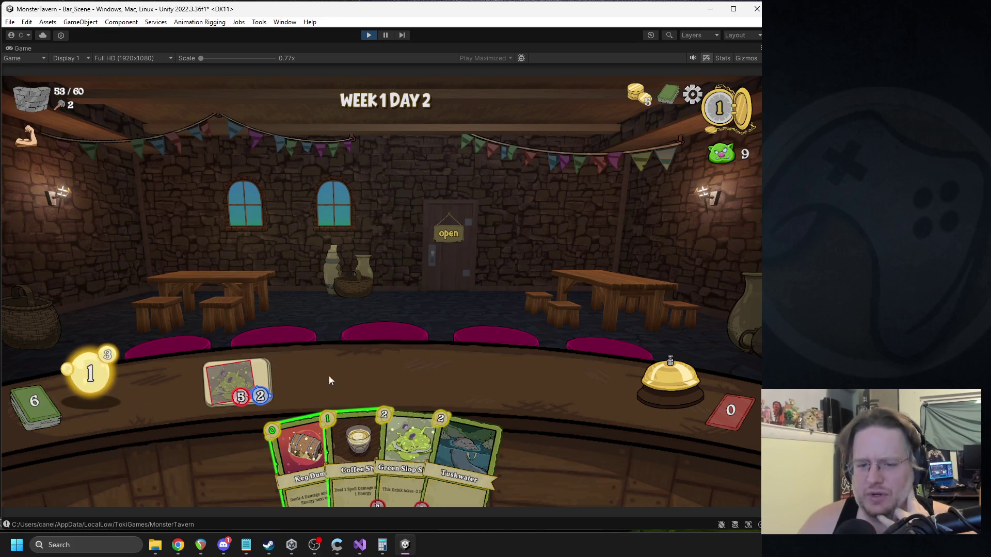
pyautogui.click(627, 364)
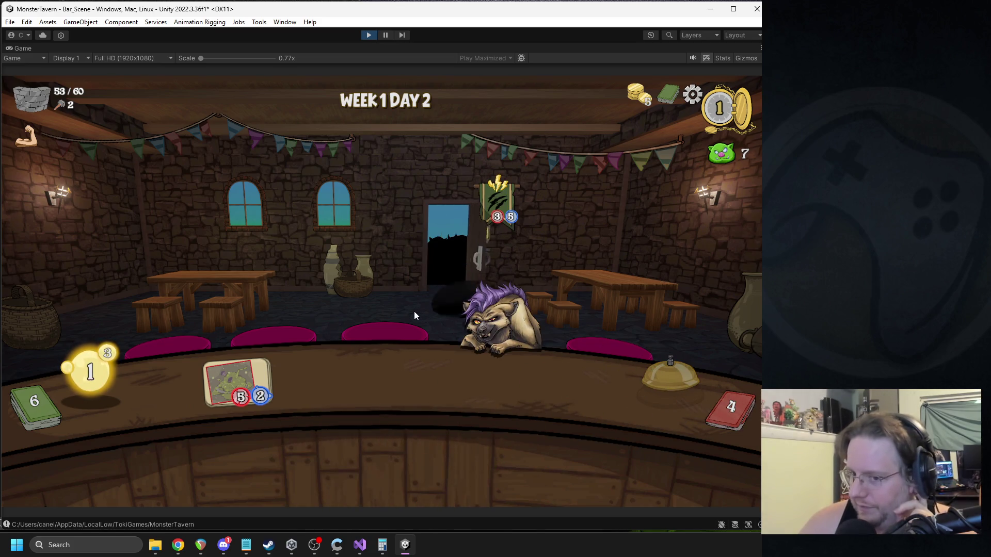
pyautogui.moveTo(327, 448)
pyautogui.mouseDown()
pyautogui.moveTo(379, 338)
pyautogui.moveTo(391, 376)
pyautogui.moveTo(458, 377)
pyautogui.mouseUp()
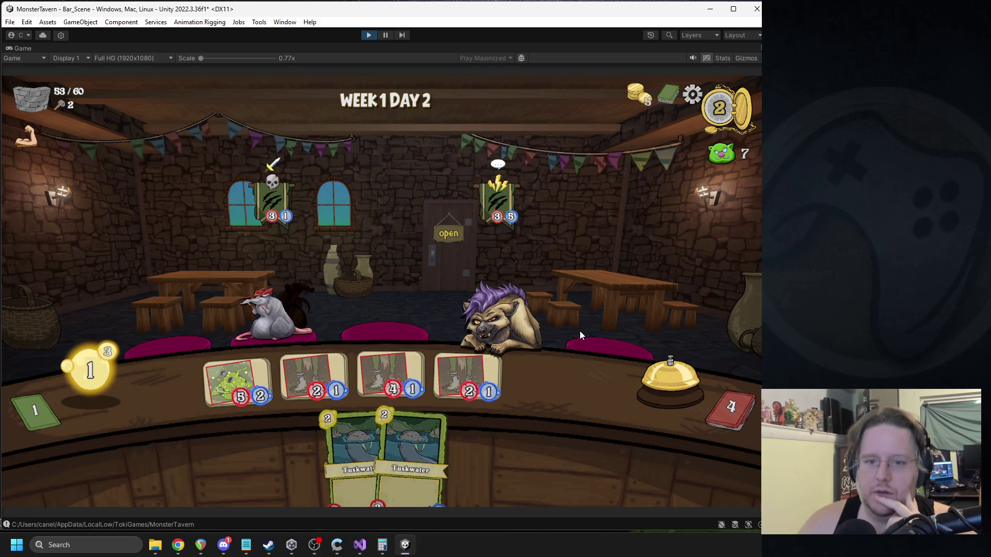
pyautogui.moveTo(497, 197)
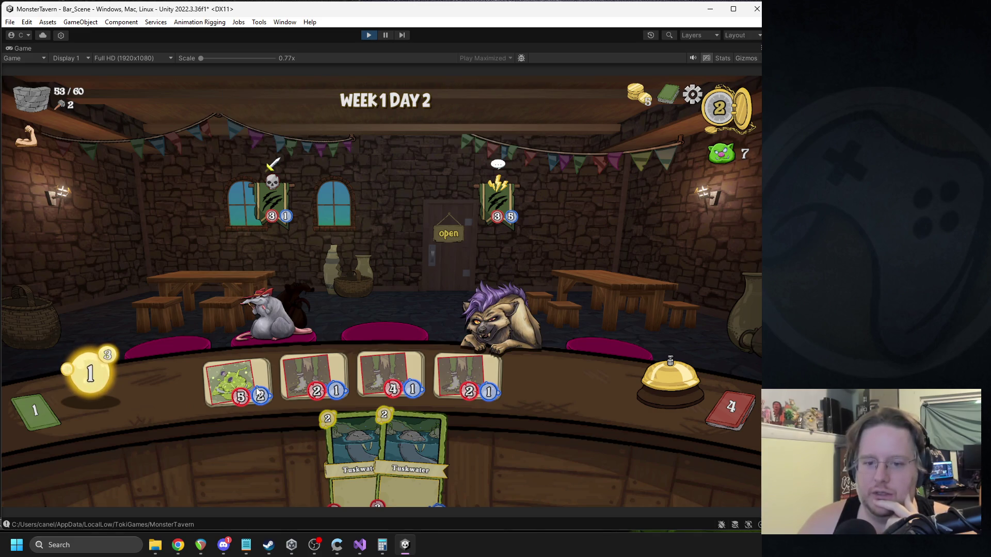
pyautogui.moveTo(253, 390)
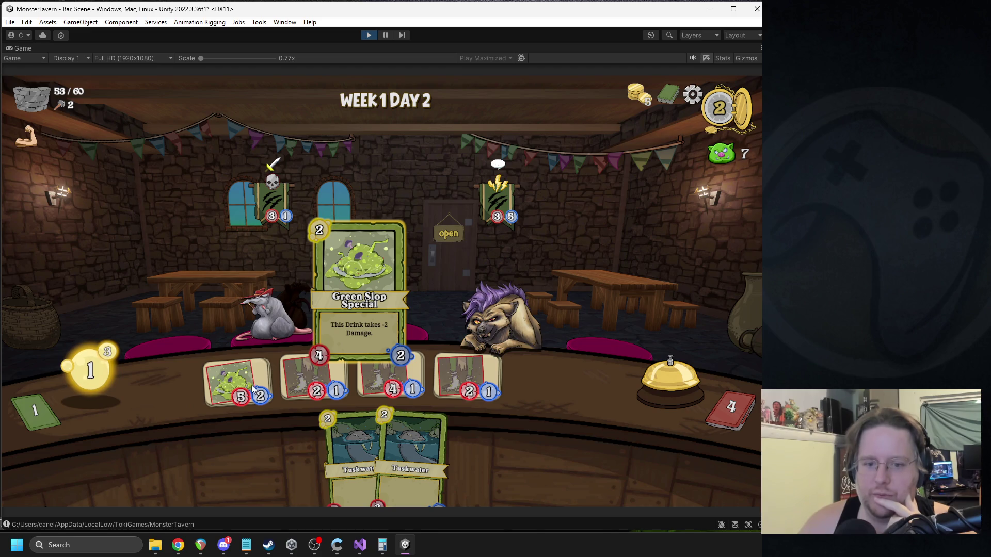
pyautogui.click(254, 390)
pyautogui.click(648, 371)
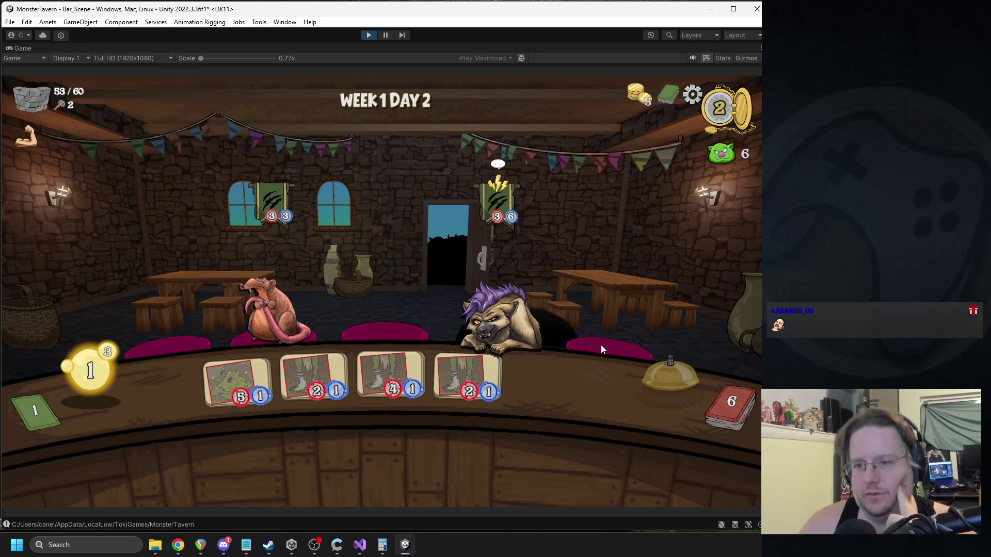
# Step: Serve the skunk a bar drink, give Keg Dump to the hyena, place Tuskwater, and end the turn
pyautogui.moveTo(496, 172)
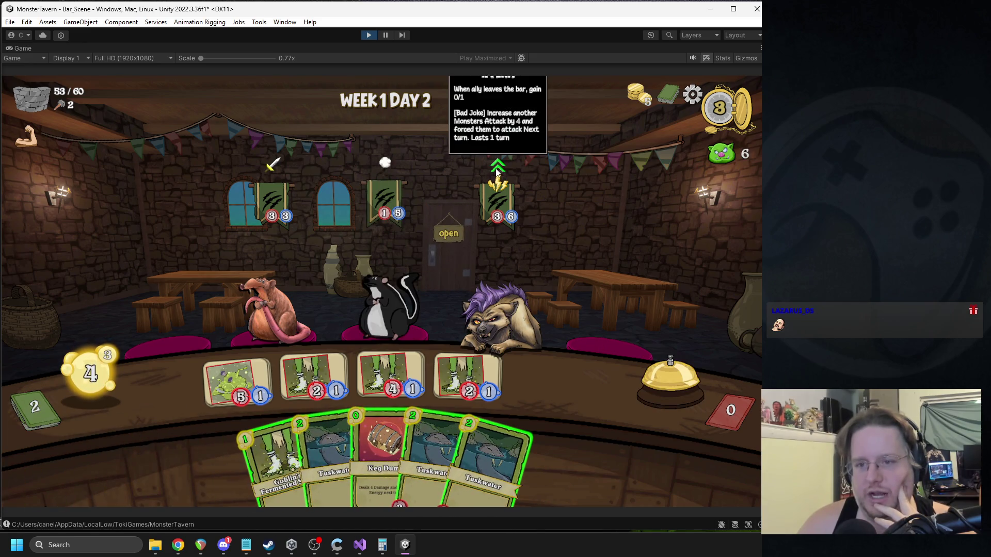
pyautogui.moveTo(299, 341)
pyautogui.mouseDown()
pyautogui.moveTo(365, 285)
pyautogui.moveTo(392, 290)
pyautogui.moveTo(361, 290)
pyautogui.mouseUp()
pyautogui.moveTo(299, 340); pyautogui.dragTo(272, 309)
pyautogui.moveTo(497, 177)
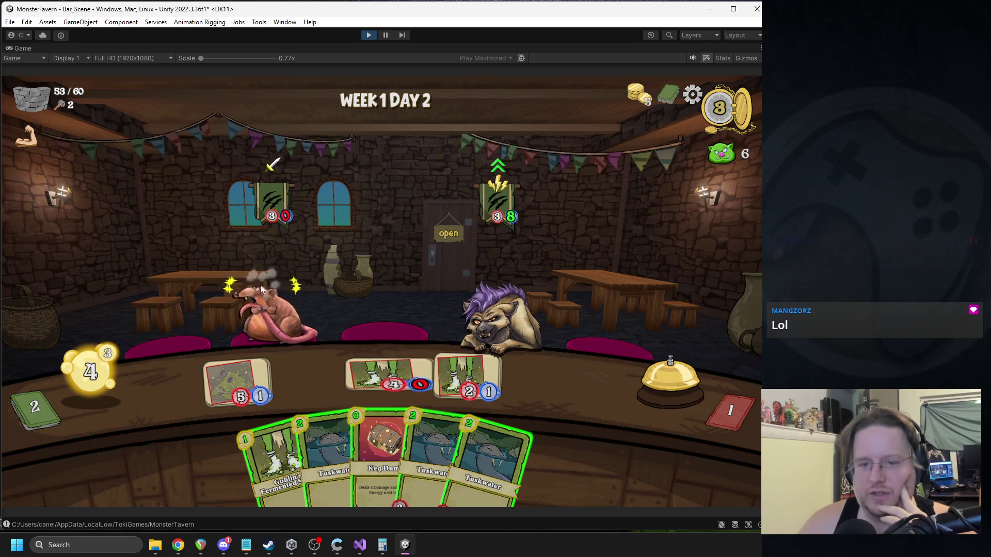
pyautogui.moveTo(274, 450); pyautogui.dragTo(312, 382)
pyautogui.moveTo(304, 444)
pyautogui.mouseDown()
pyautogui.moveTo(496, 323)
pyautogui.moveTo(488, 315)
pyautogui.mouseUp()
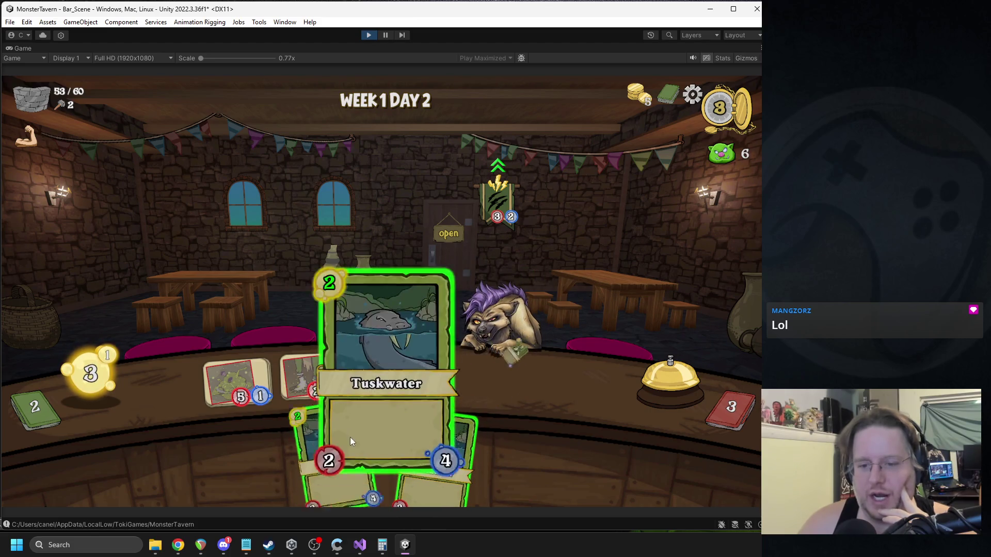
pyautogui.moveTo(350, 437); pyautogui.dragTo(390, 376)
pyautogui.click(644, 384)
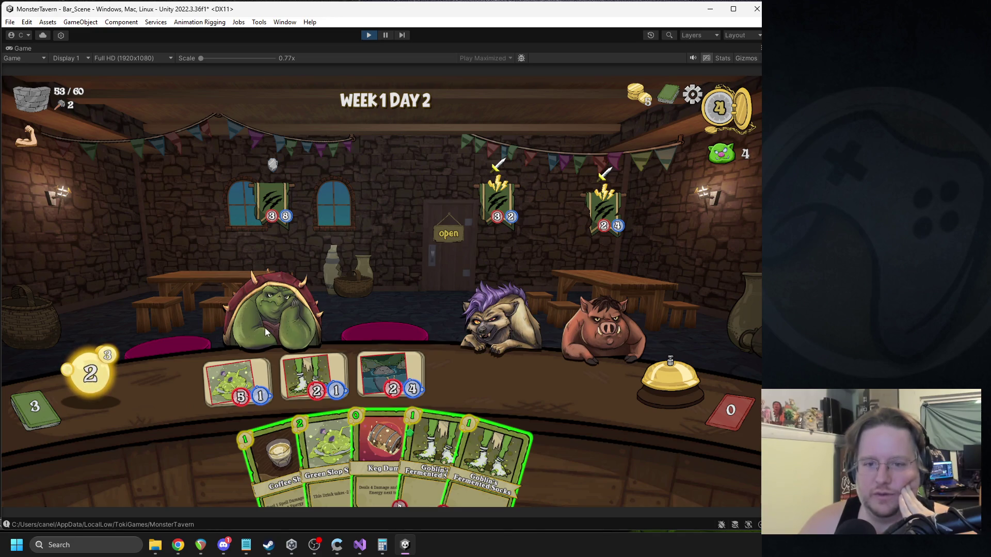
# Step: Place Green Slop Special, serve the hyena the 2/1 drink and Coffee Shot, hit the orc with Keg Dump, place Socks
pyautogui.moveTo(247, 375)
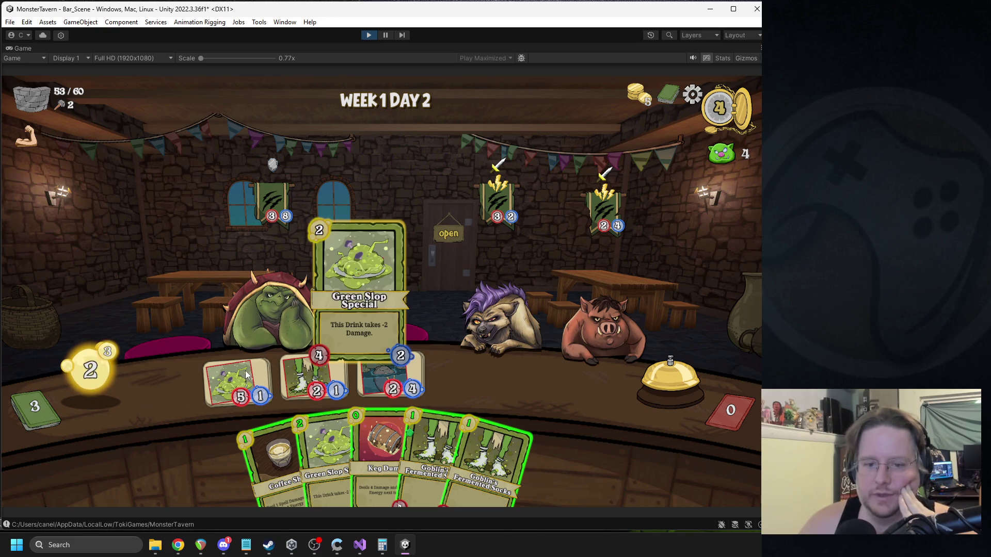
pyautogui.moveTo(326, 454)
pyautogui.mouseDown()
pyautogui.moveTo(510, 381)
pyautogui.moveTo(467, 377)
pyautogui.mouseUp()
pyautogui.moveTo(317, 384)
pyautogui.mouseDown()
pyautogui.moveTo(443, 279)
pyautogui.moveTo(493, 308)
pyautogui.mouseUp()
pyautogui.moveTo(356, 451); pyautogui.dragTo(294, 312)
pyautogui.click(660, 376)
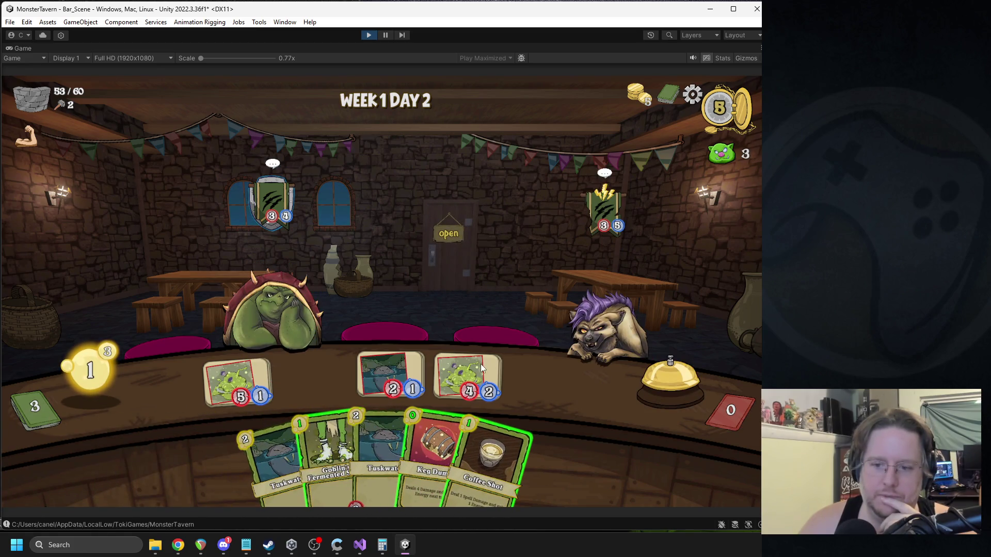
pyautogui.moveTo(481, 366)
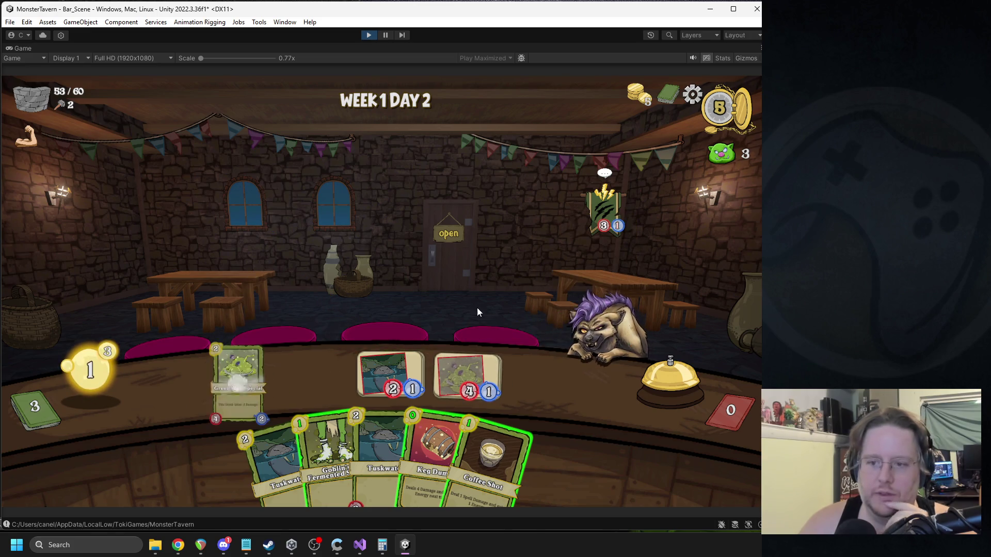
pyautogui.moveTo(495, 428); pyautogui.dragTo(608, 320)
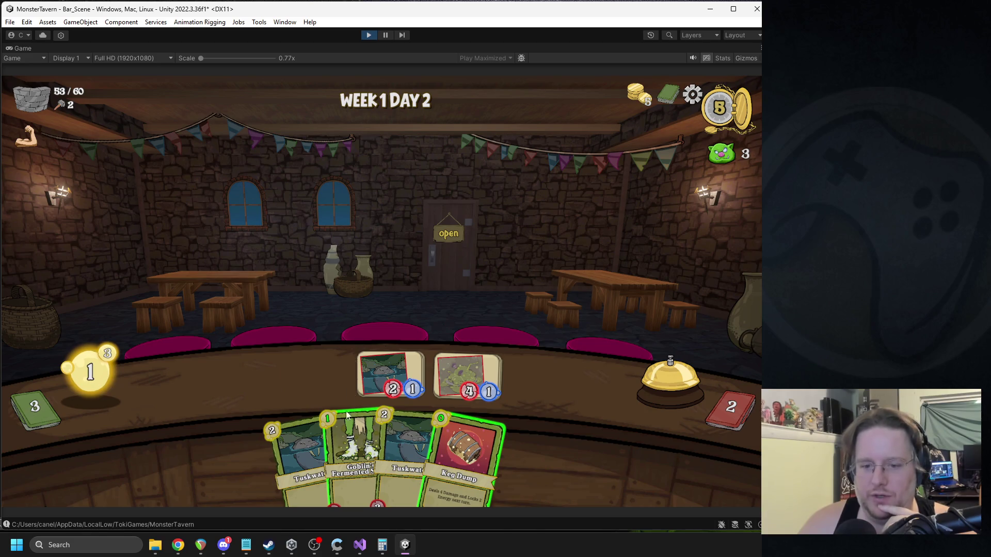
pyautogui.moveTo(348, 415); pyautogui.dragTo(358, 349)
pyautogui.click(635, 382)
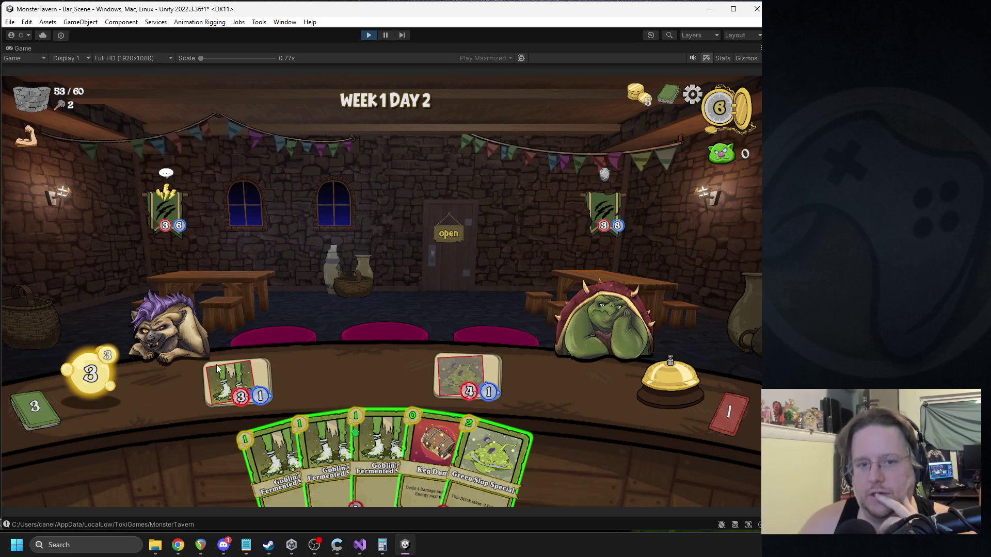
# Step: Place Green Slop Special and two Socks drinks, serve the 5/2 drink to the ogre, play Keg Dump, and close Day 2
pyautogui.moveTo(217, 365)
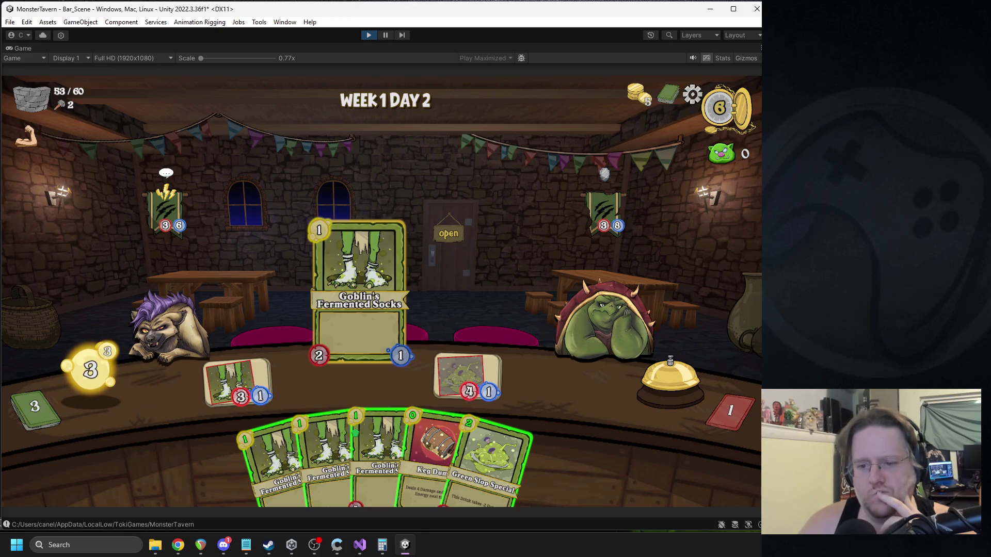
pyautogui.moveTo(490, 465)
pyautogui.mouseDown()
pyautogui.moveTo(250, 353)
pyautogui.moveTo(238, 381)
pyautogui.mouseUp()
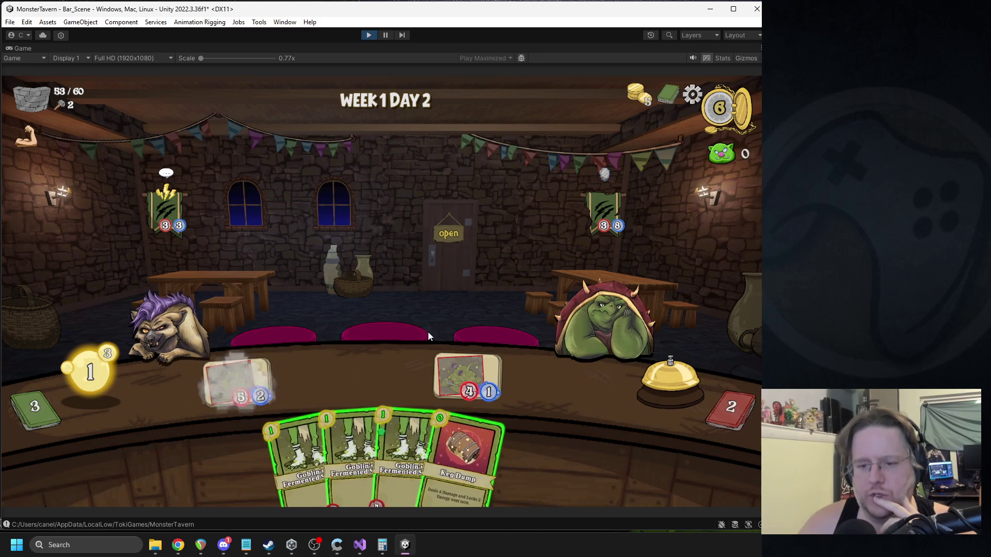
pyautogui.moveTo(387, 444); pyautogui.dragTo(314, 377)
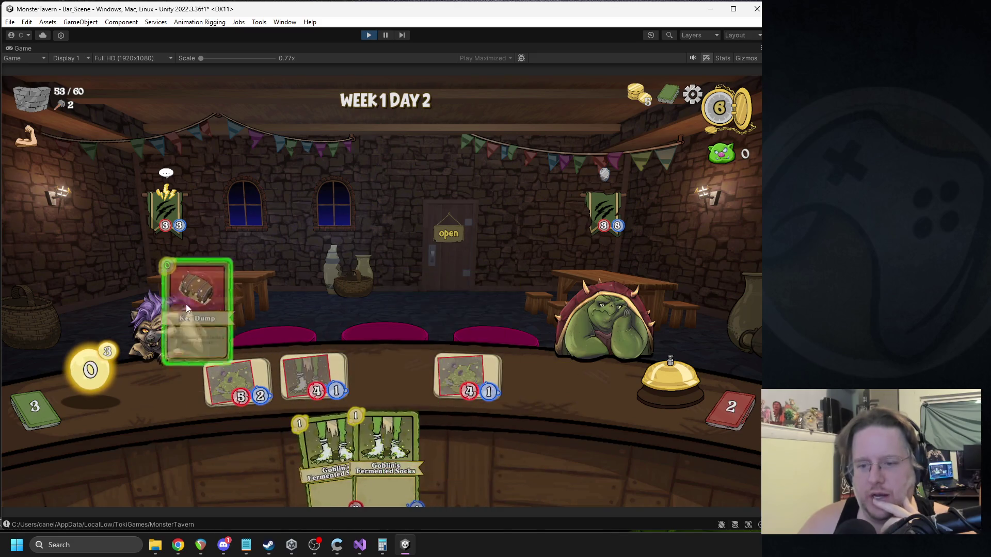
pyautogui.moveTo(464, 454); pyautogui.dragTo(602, 296)
pyautogui.click(669, 379)
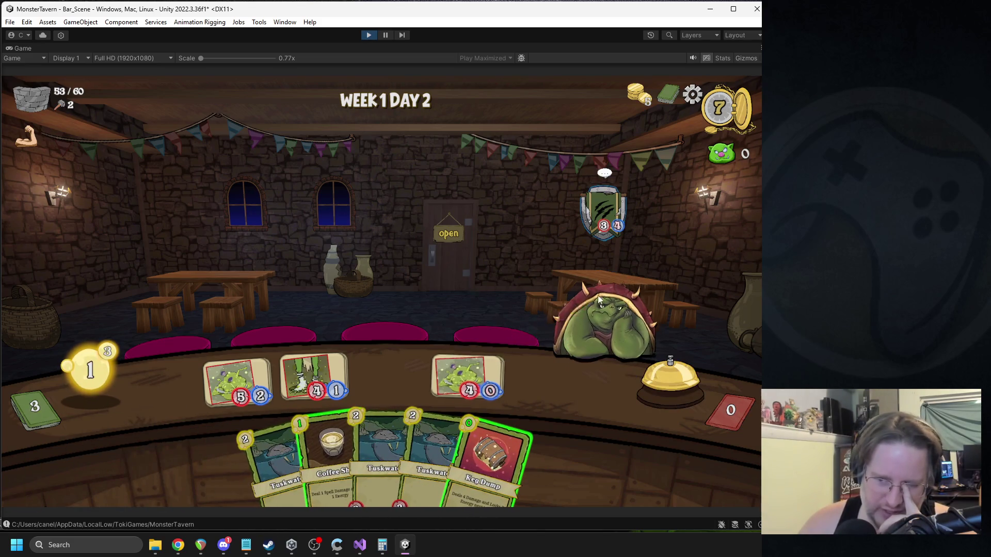
pyautogui.moveTo(232, 368); pyautogui.dragTo(561, 309)
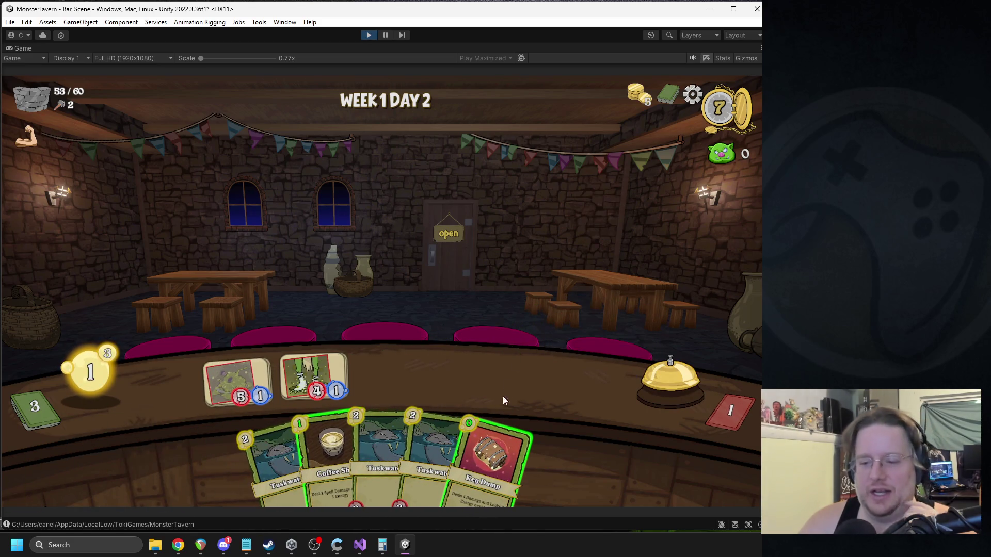
pyautogui.moveTo(492, 450)
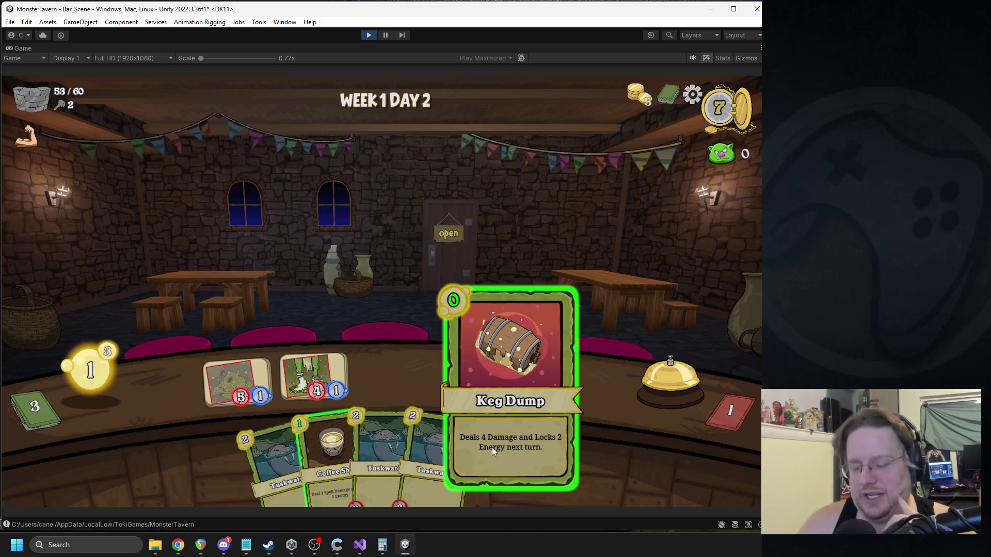
pyautogui.moveTo(513, 441); pyautogui.dragTo(314, 376)
pyautogui.moveTo(110, 354)
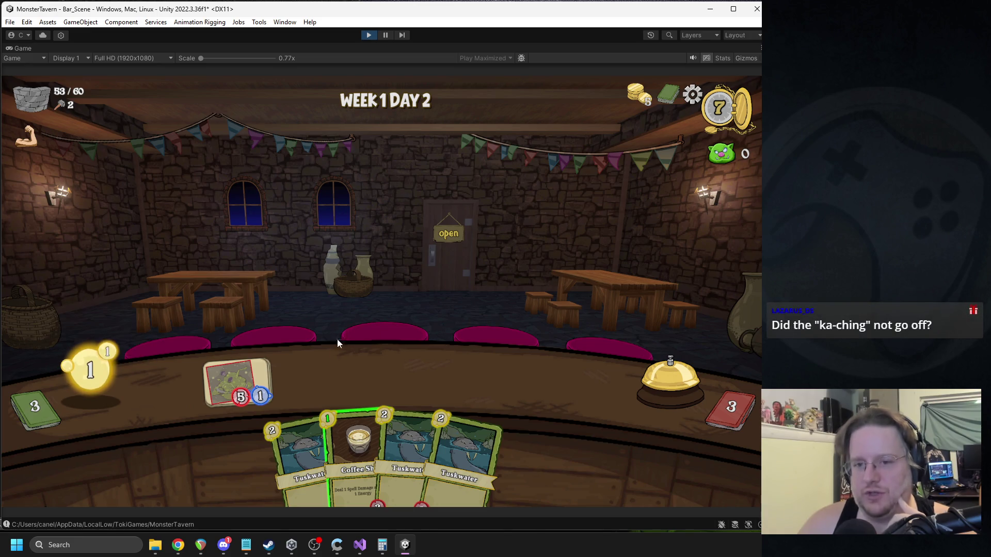
pyautogui.click(659, 379)
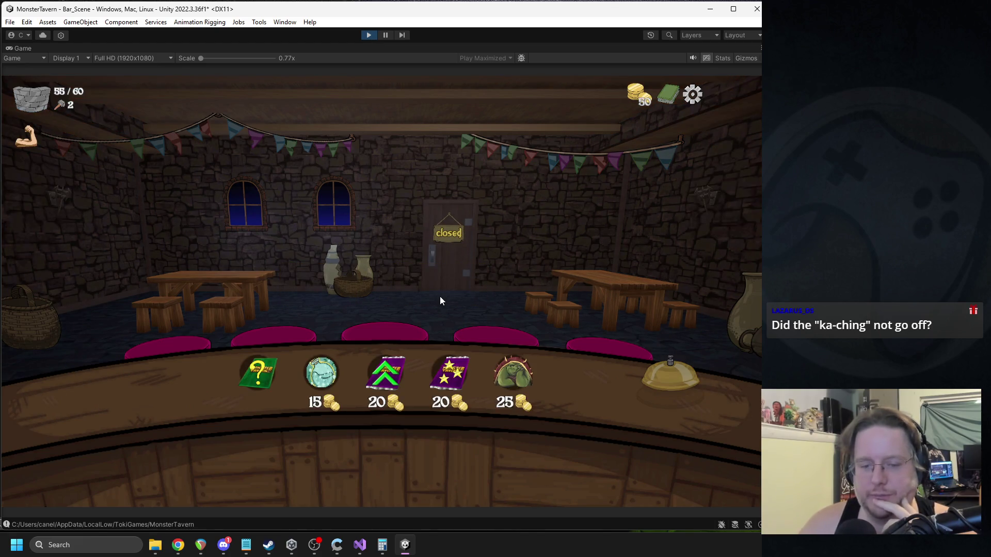
# Step: Use the Color Card to add Lone Wolf IPA to the deck
pyautogui.moveTo(317, 367)
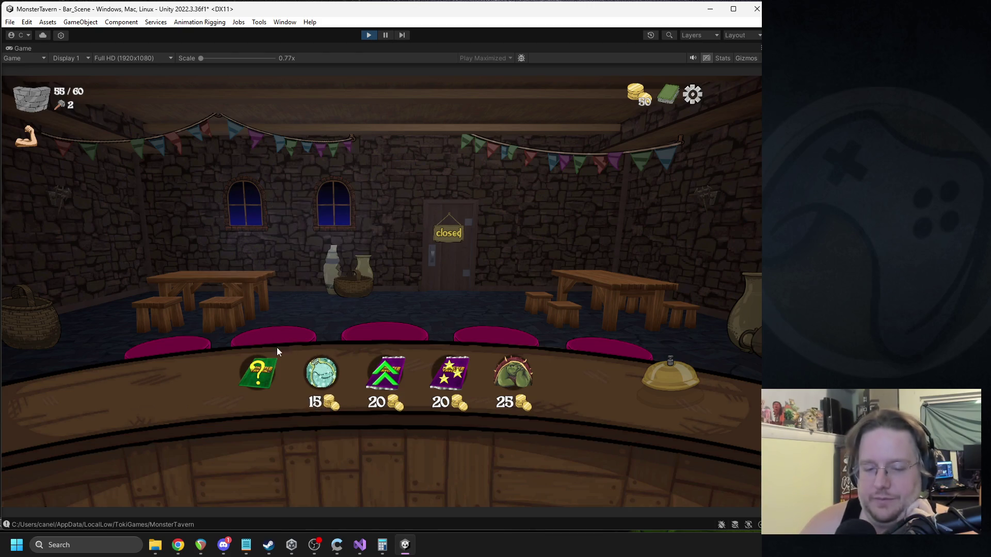
pyautogui.moveTo(457, 373)
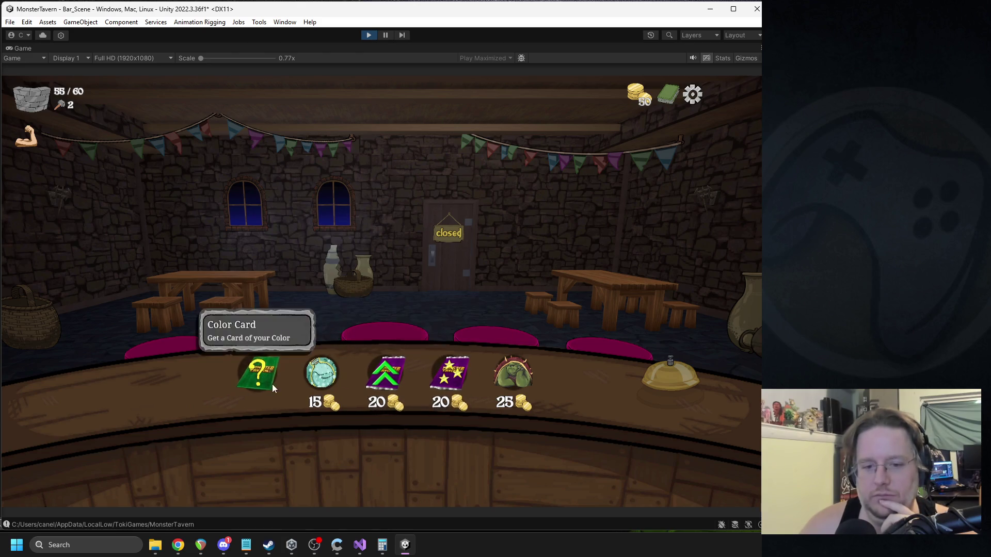
pyautogui.click(271, 384)
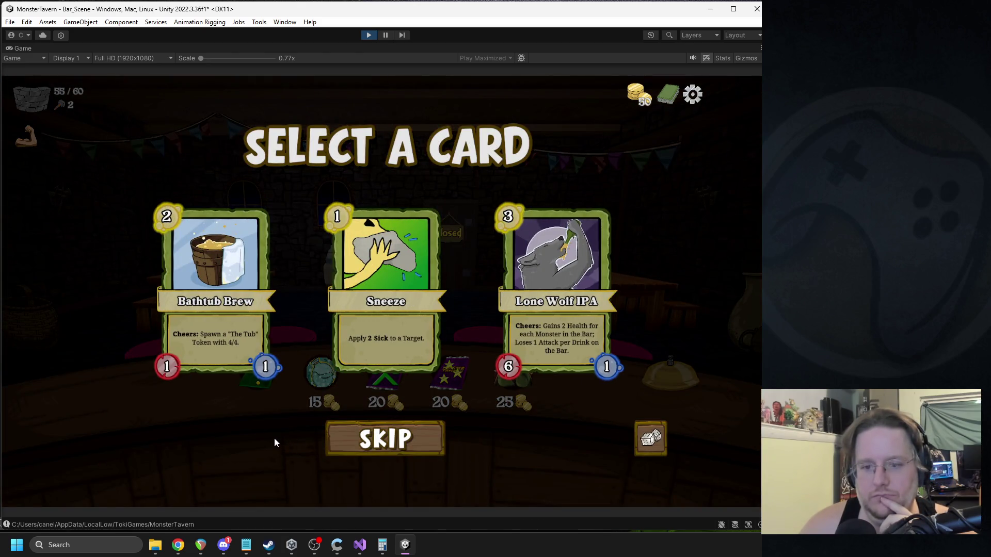
pyautogui.moveTo(582, 315)
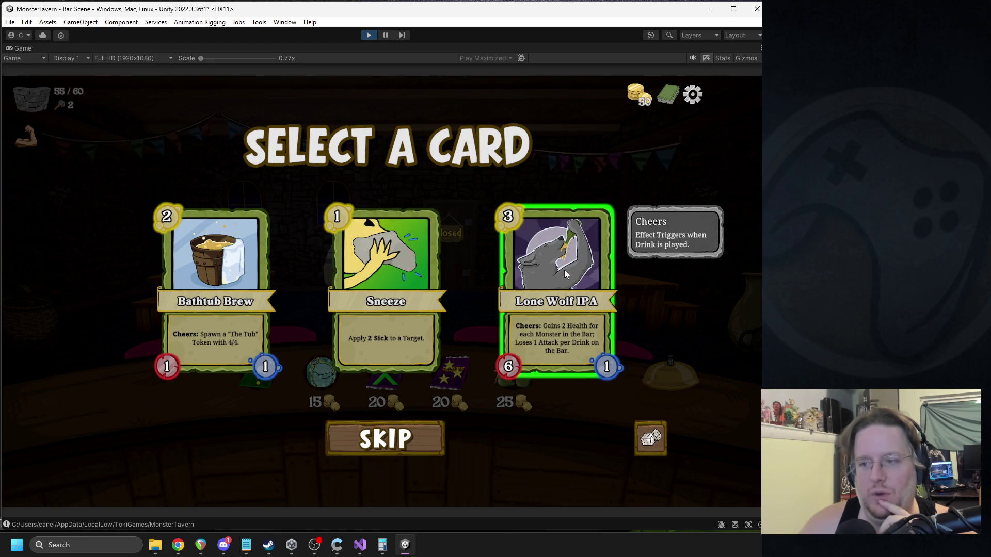
pyautogui.click(565, 270)
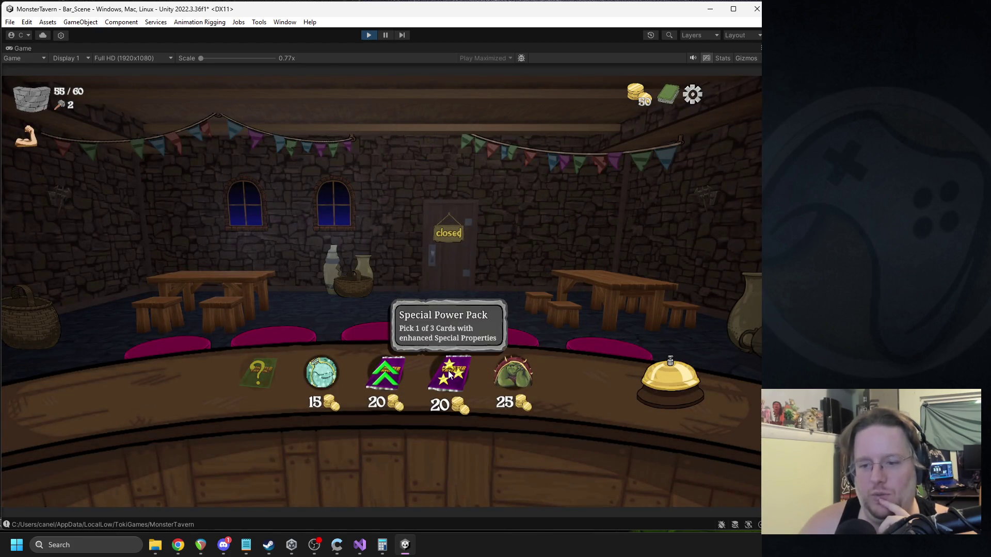
# Step: Buy the Special Power Pack, apply its bonus stats to Lone Wolf IPA, and start Week 1 Day 3
pyautogui.click(449, 373)
pyautogui.click(489, 296)
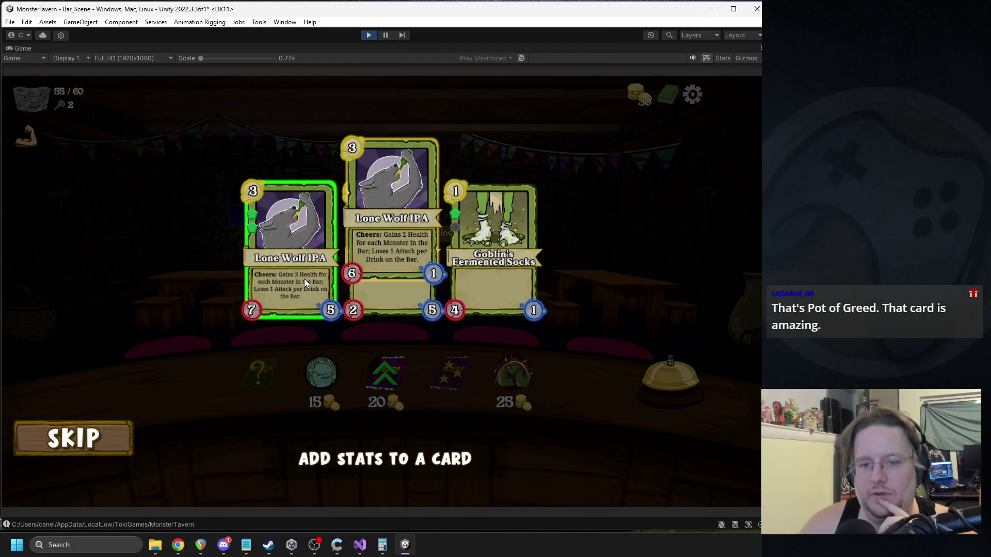
pyautogui.click(304, 321)
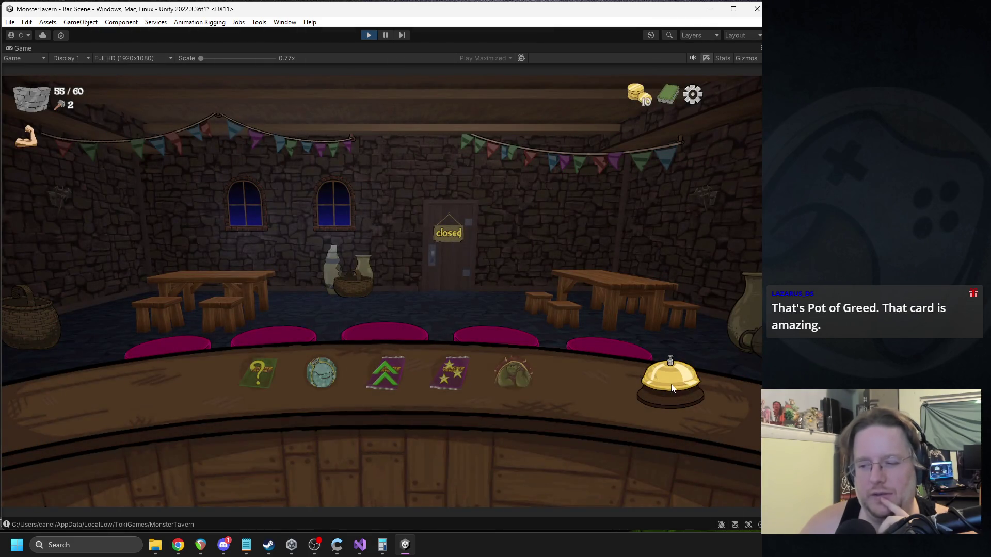
pyautogui.click(672, 388)
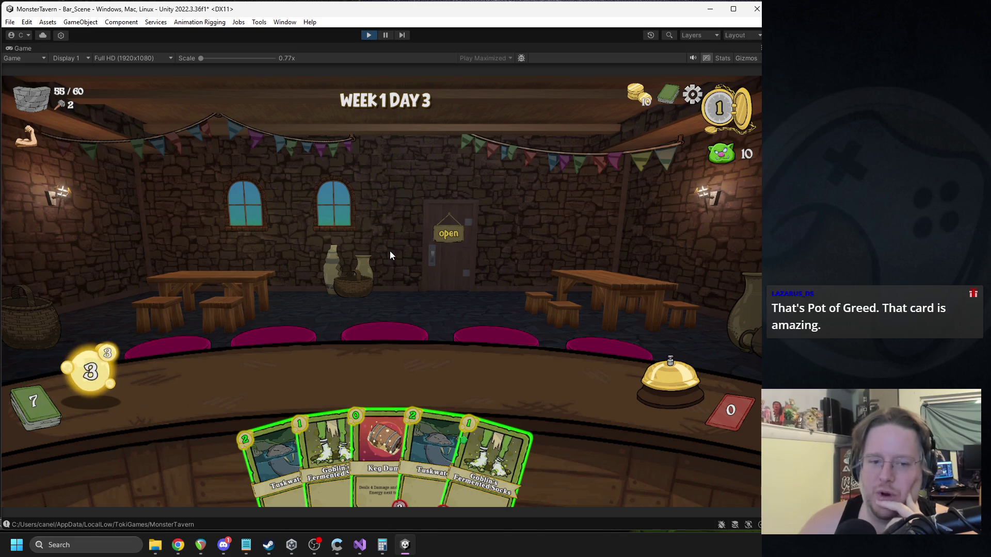
# Step: Put two Goblin's Fermented Socks on the bar, open the tavern, and serve a drink to the bear
pyautogui.moveTo(503, 435); pyautogui.dragTo(249, 372)
pyautogui.moveTo(324, 421); pyautogui.dragTo(323, 380)
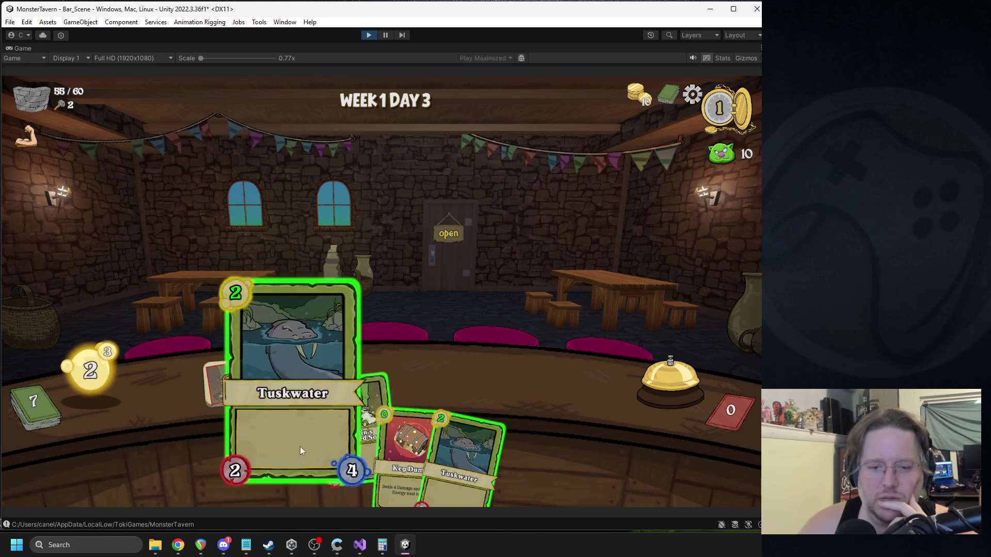
pyautogui.click(672, 389)
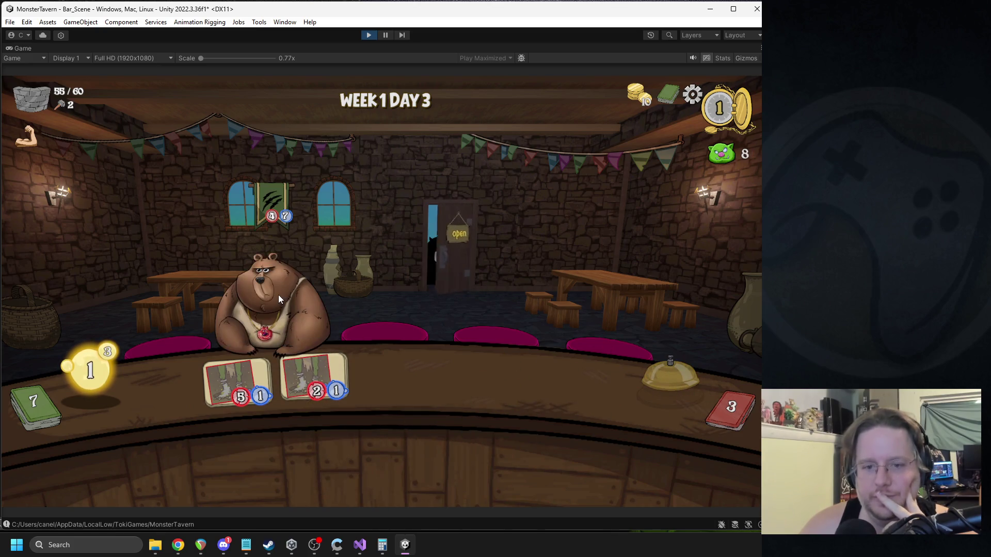
pyautogui.moveTo(315, 379)
pyautogui.mouseDown()
pyautogui.moveTo(465, 331)
pyautogui.moveTo(482, 312)
pyautogui.moveTo(477, 349)
pyautogui.mouseUp()
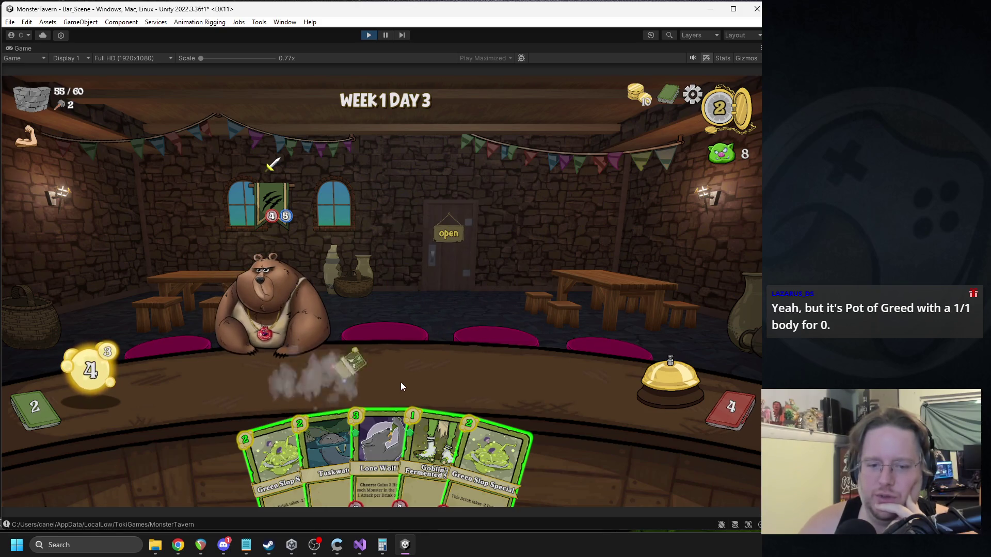
# Step: Place Lone Wolf IPA and Green Slop Special on the bar slots
pyautogui.moveTo(377, 432)
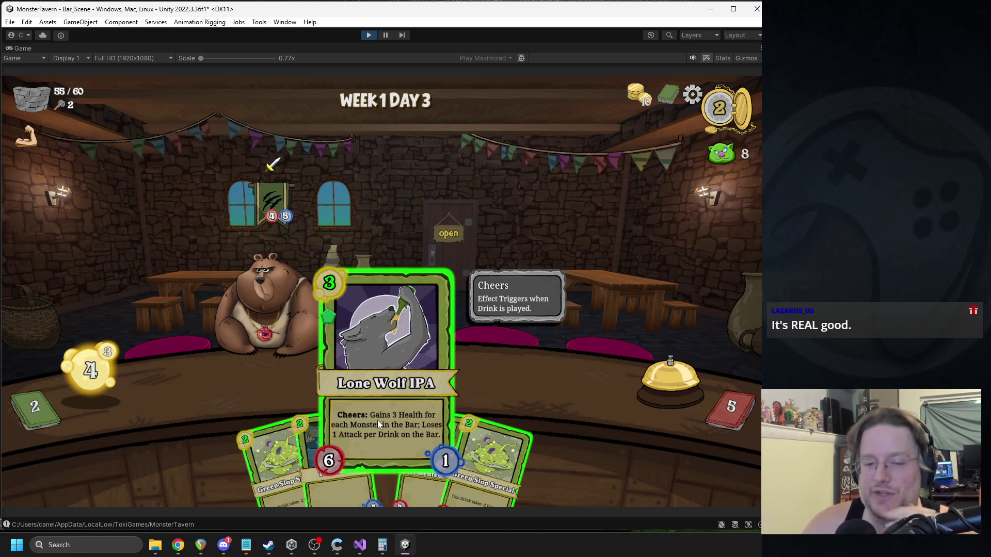
pyautogui.moveTo(376, 441)
pyautogui.mouseDown()
pyautogui.moveTo(241, 373)
pyautogui.moveTo(383, 414)
pyautogui.moveTo(389, 444)
pyautogui.mouseUp()
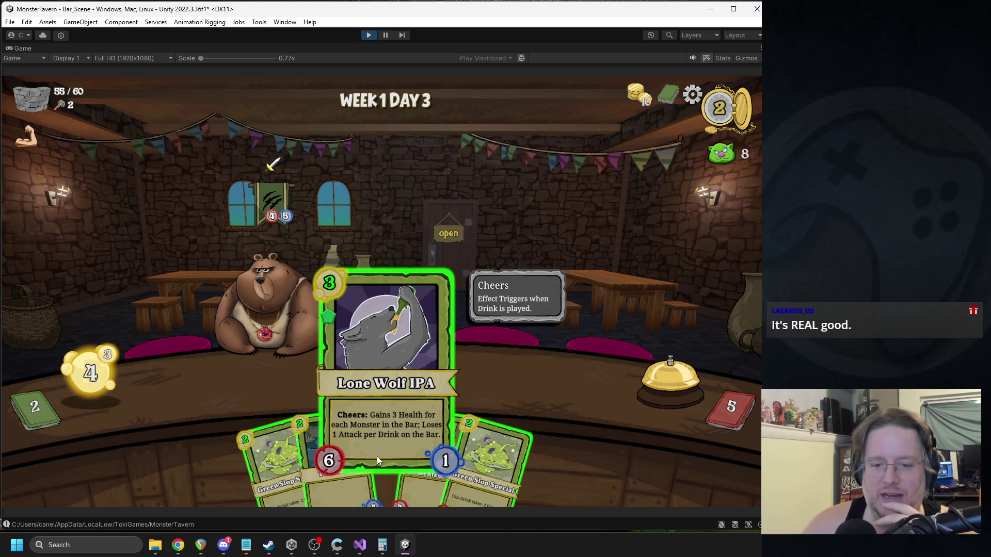
pyautogui.moveTo(249, 435)
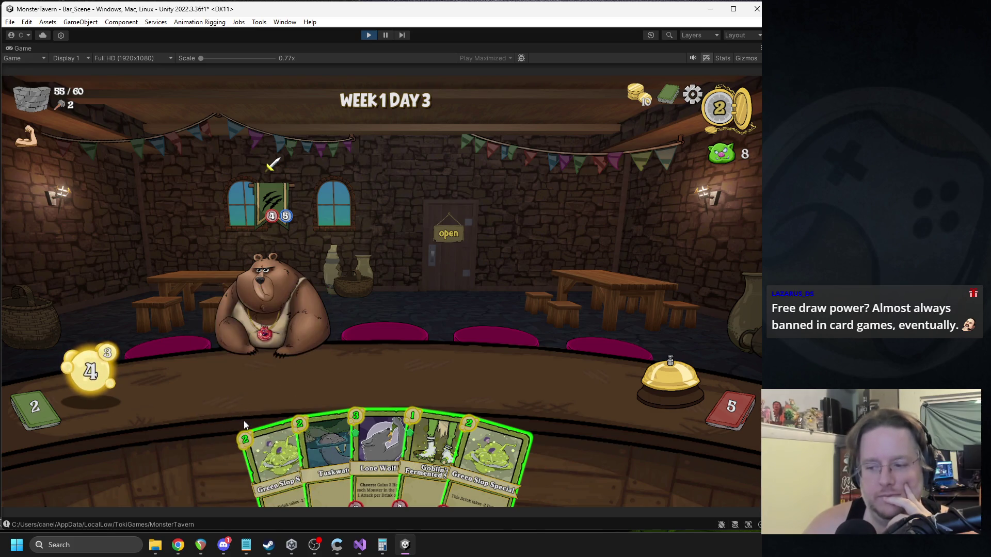
pyautogui.moveTo(246, 452); pyautogui.dragTo(242, 385)
# Step: Place a Socks drink, end the round, set Lone Wolf IPA and another drink on the bar, Keg Dump the bear
pyautogui.moveTo(405, 398); pyautogui.dragTo(312, 373)
pyautogui.click(645, 375)
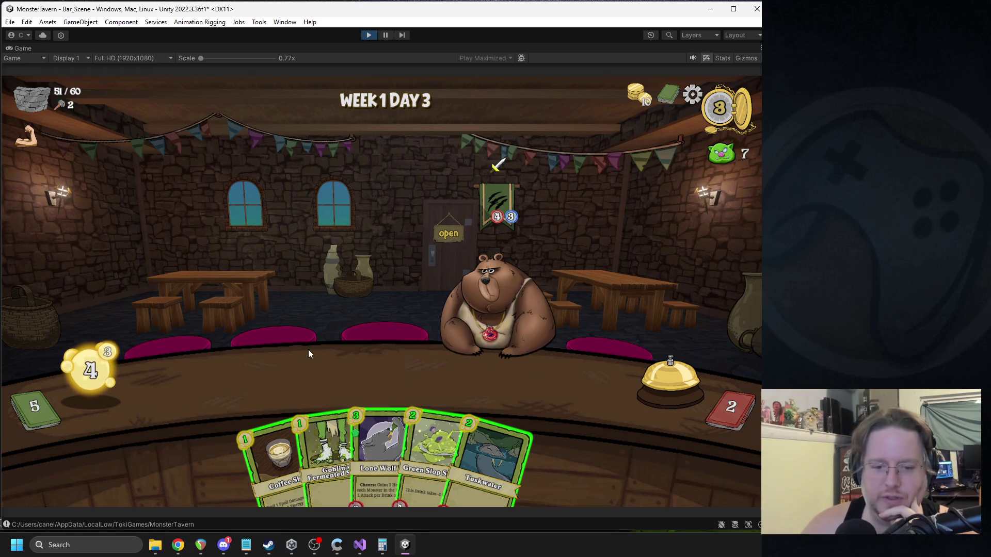
pyautogui.moveTo(379, 449)
pyautogui.mouseDown()
pyautogui.moveTo(300, 388)
pyautogui.moveTo(253, 382)
pyautogui.mouseUp()
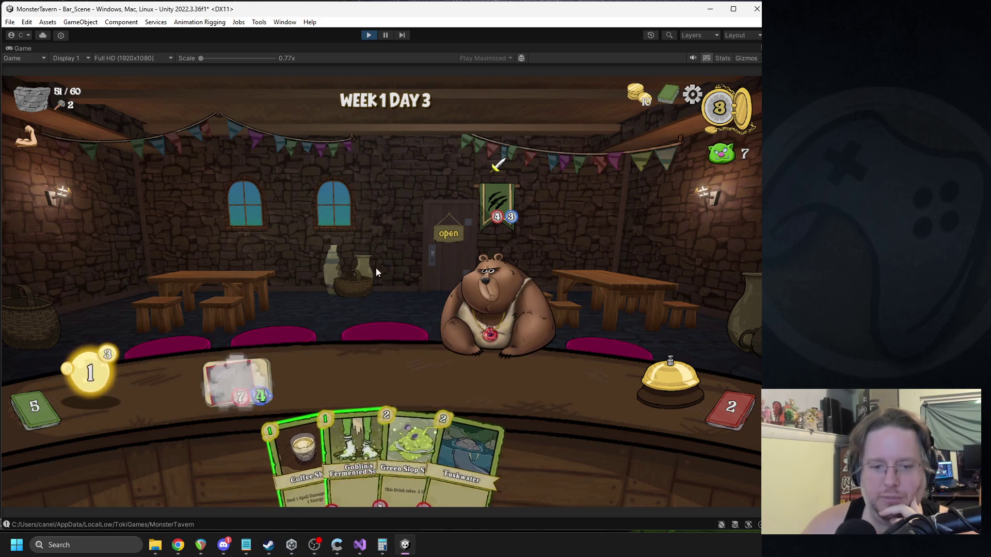
pyautogui.moveTo(312, 413); pyautogui.dragTo(313, 373)
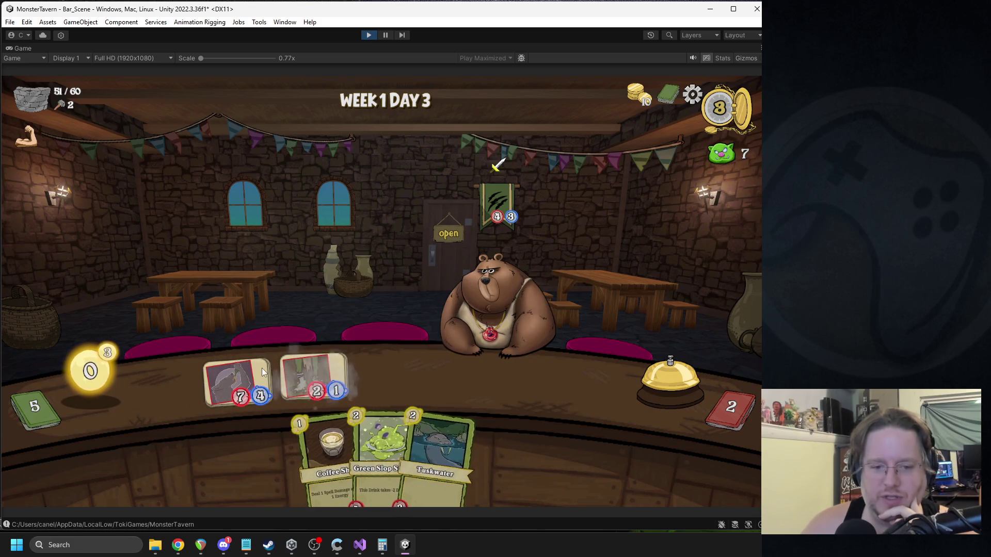
pyautogui.moveTo(258, 370)
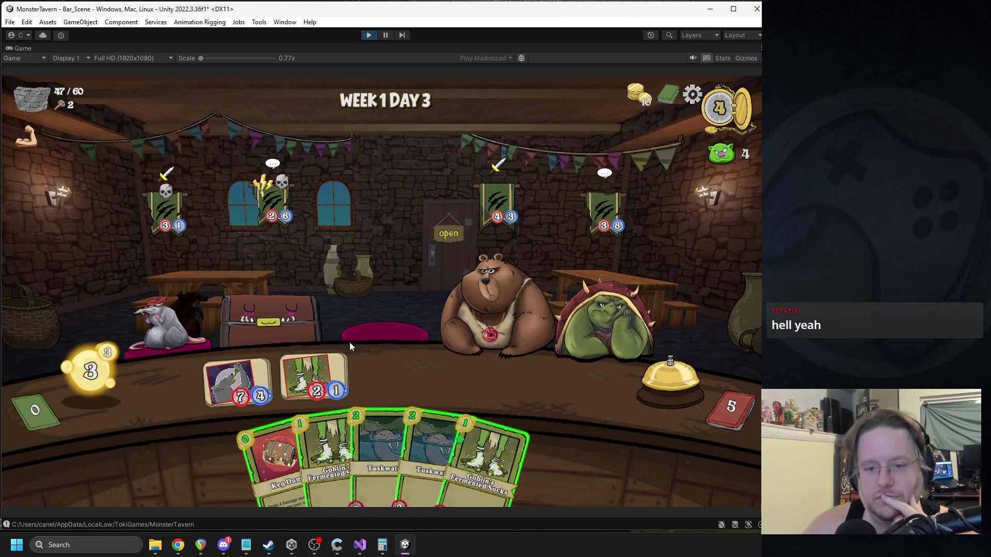
pyautogui.moveTo(264, 435)
pyautogui.mouseDown()
pyautogui.moveTo(433, 367)
pyautogui.moveTo(484, 295)
pyautogui.mouseUp()
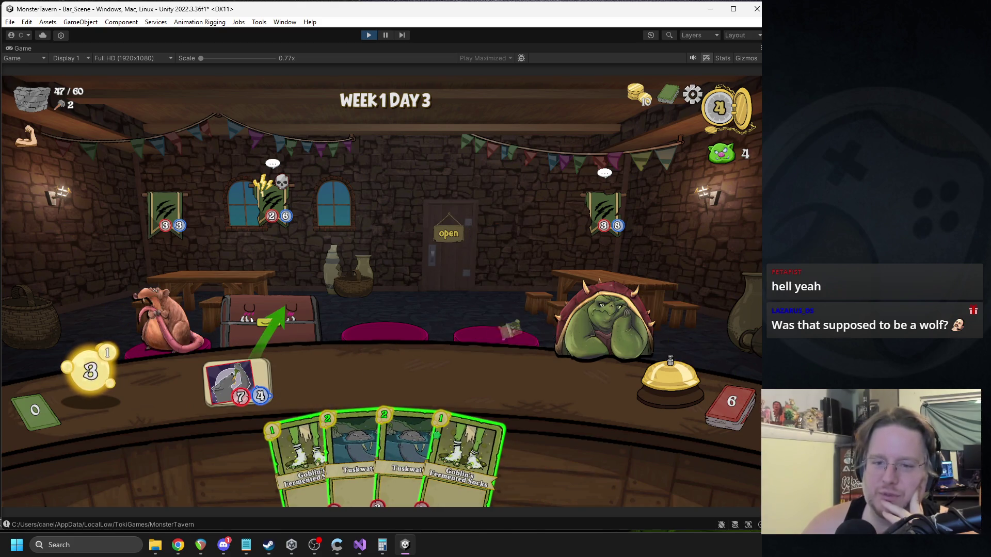
# Step: Put both Socks drinks on the bar, serve the first bar drink to the frog, and move Green Slop Special to the bar
pyautogui.moveTo(467, 413)
pyautogui.mouseDown()
pyautogui.moveTo(303, 366)
pyautogui.moveTo(310, 374)
pyautogui.mouseUp()
pyautogui.moveTo(320, 454); pyautogui.dragTo(391, 374)
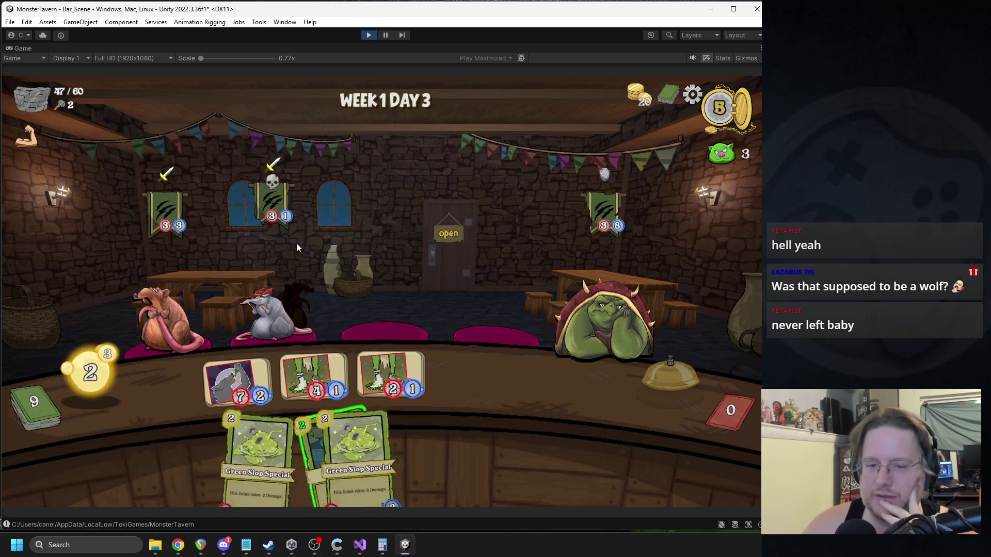
pyautogui.moveTo(235, 338)
pyautogui.mouseDown()
pyautogui.moveTo(554, 292)
pyautogui.moveTo(568, 299)
pyautogui.mouseUp()
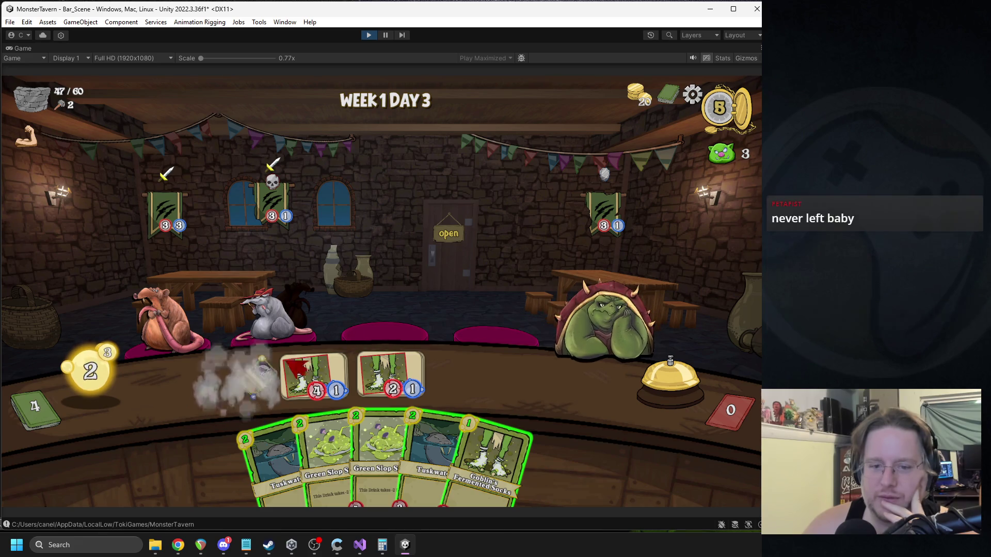
pyautogui.moveTo(304, 393); pyautogui.dragTo(246, 375)
# Step: Place Green Slop Special, hit the frog with Tuskwater and Coffee Shot, and put two Socks drinks on the bar
pyautogui.moveTo(323, 453); pyautogui.dragTo(242, 383)
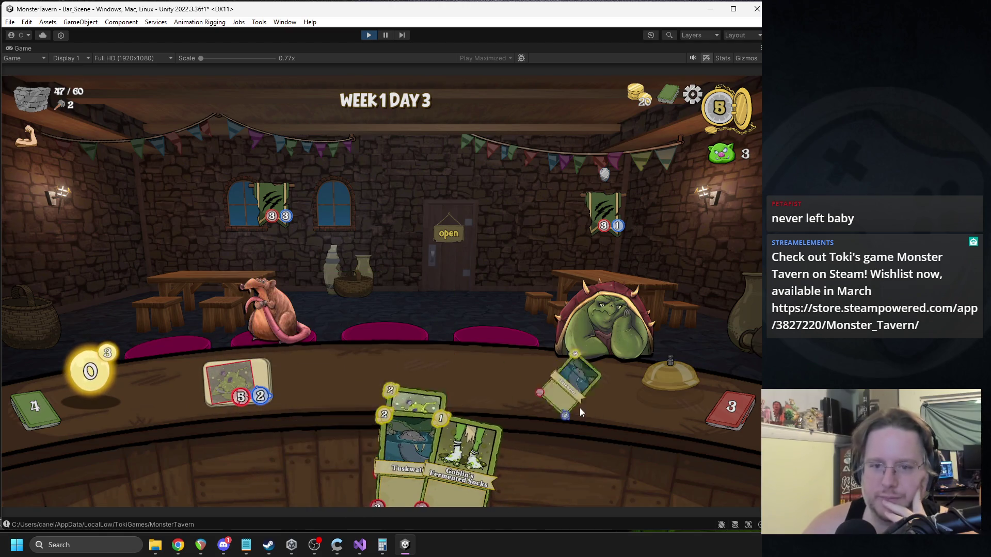
pyautogui.moveTo(580, 411); pyautogui.dragTo(580, 423)
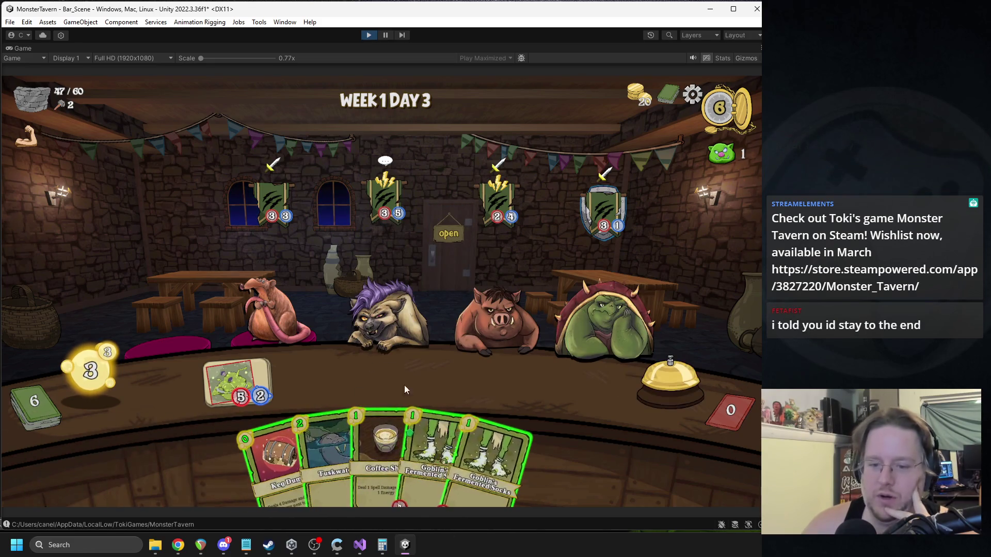
pyautogui.moveTo(372, 438); pyautogui.dragTo(606, 347)
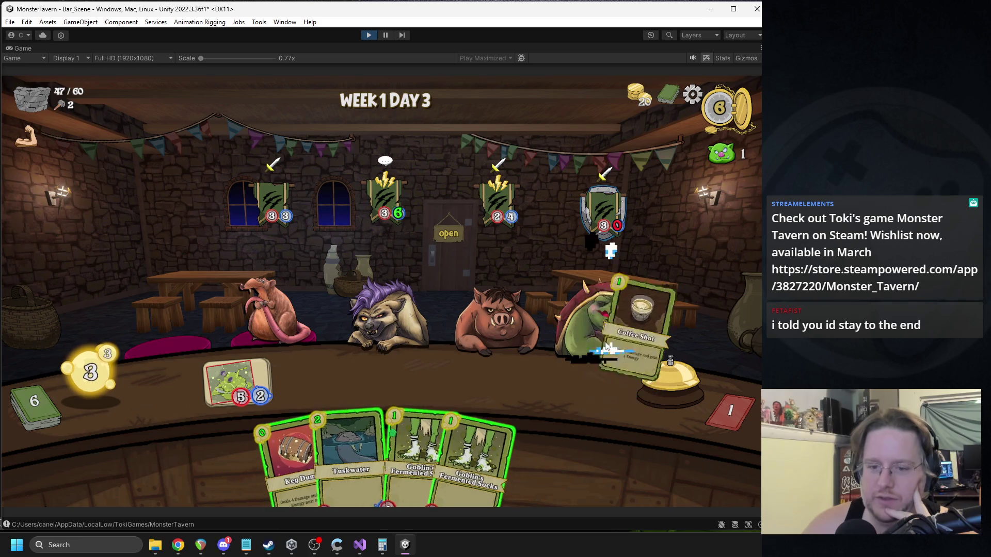
pyautogui.moveTo(242, 382)
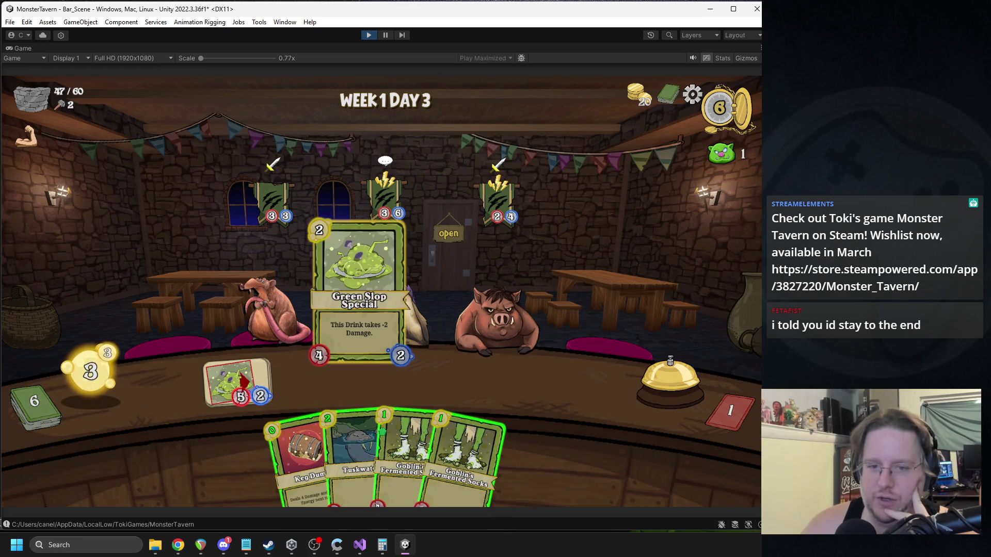
pyautogui.moveTo(399, 438)
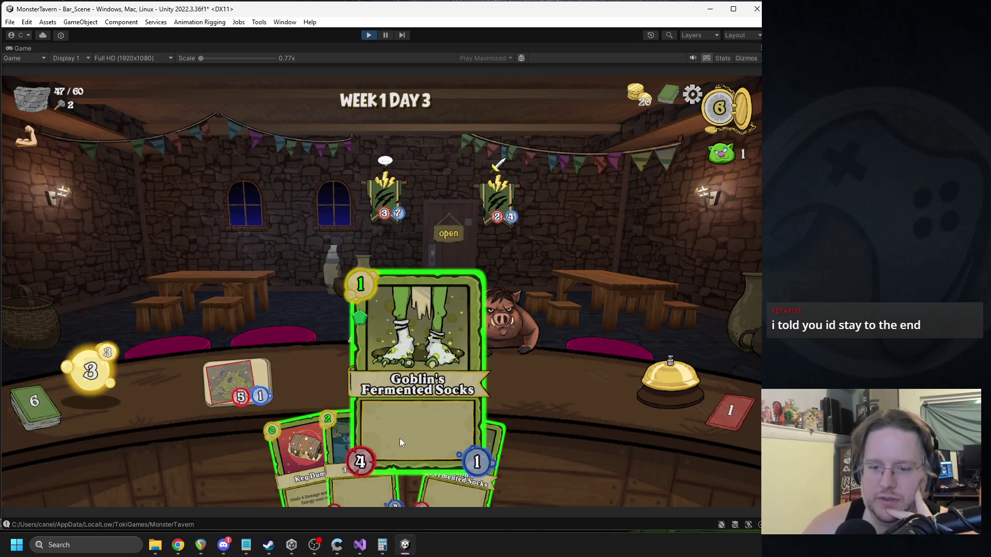
pyautogui.moveTo(399, 438); pyautogui.dragTo(343, 397)
pyautogui.moveTo(428, 448); pyautogui.dragTo(397, 381)
# Step: Play Keg Dump, end the round, then serve both hyenas Socks drinks to clear Day 3
pyautogui.moveTo(371, 438); pyautogui.dragTo(457, 349)
pyautogui.click(645, 372)
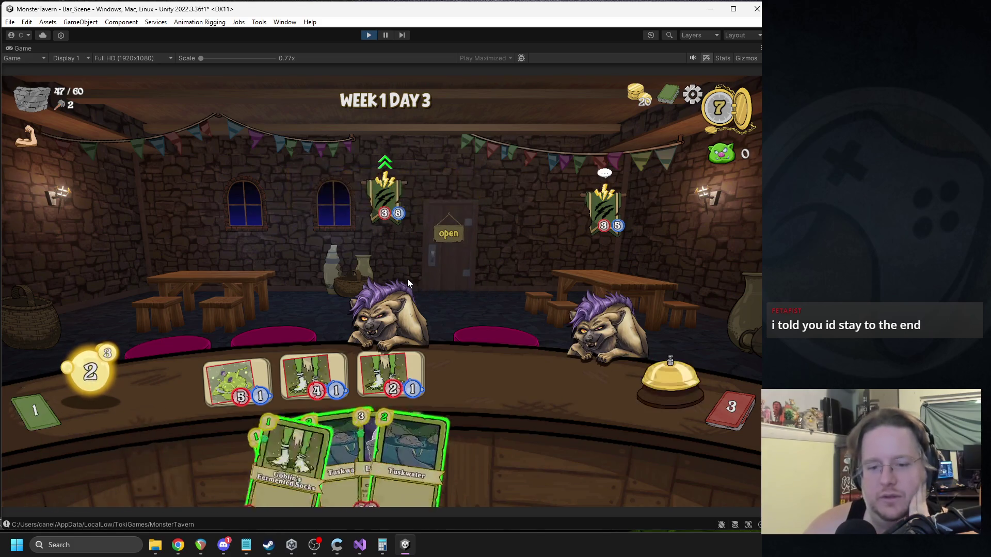
pyautogui.moveTo(390, 374)
pyautogui.mouseDown()
pyautogui.moveTo(309, 304)
pyautogui.moveTo(588, 308)
pyautogui.mouseUp()
pyautogui.moveTo(390, 374)
pyautogui.mouseDown()
pyautogui.moveTo(389, 307)
pyautogui.moveTo(393, 330)
pyautogui.mouseUp()
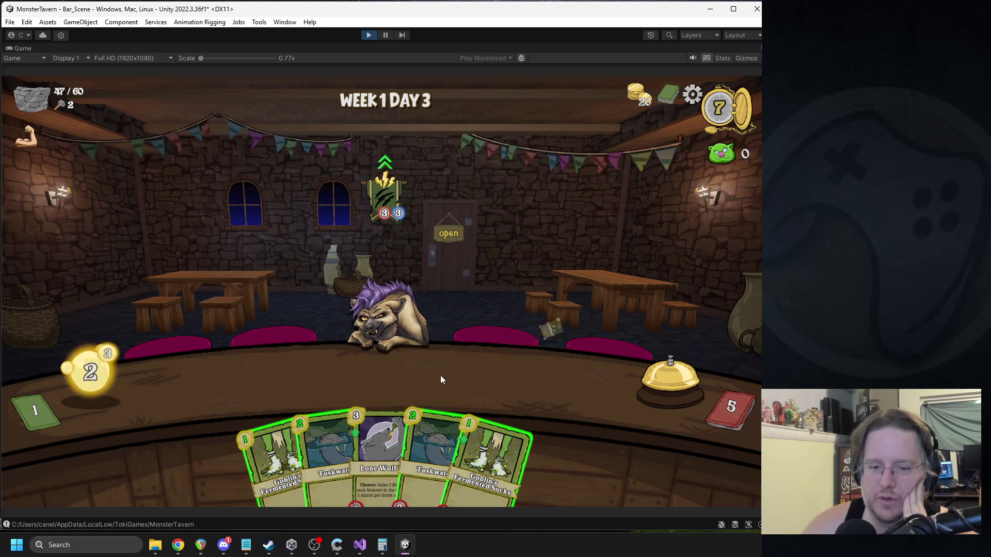
pyautogui.moveTo(477, 456); pyautogui.dragTo(239, 396)
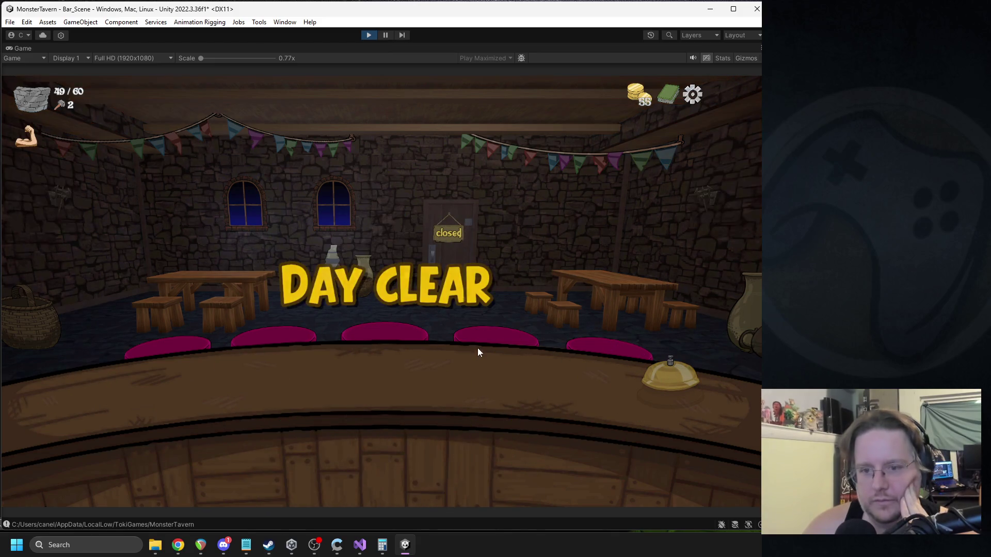
# Step: Review the deck, then take Keg Dump as the reward card
pyautogui.moveTo(447, 382)
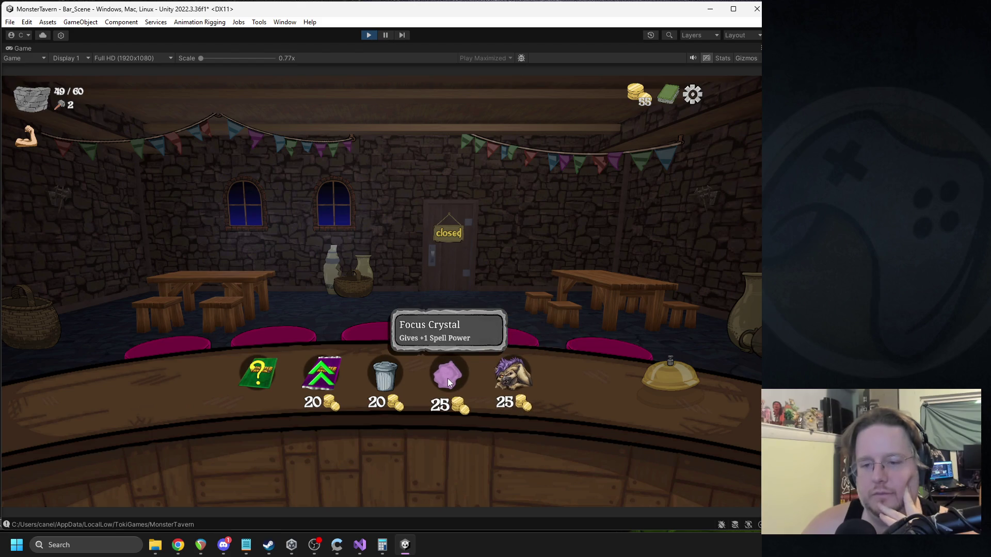
pyautogui.click(675, 97)
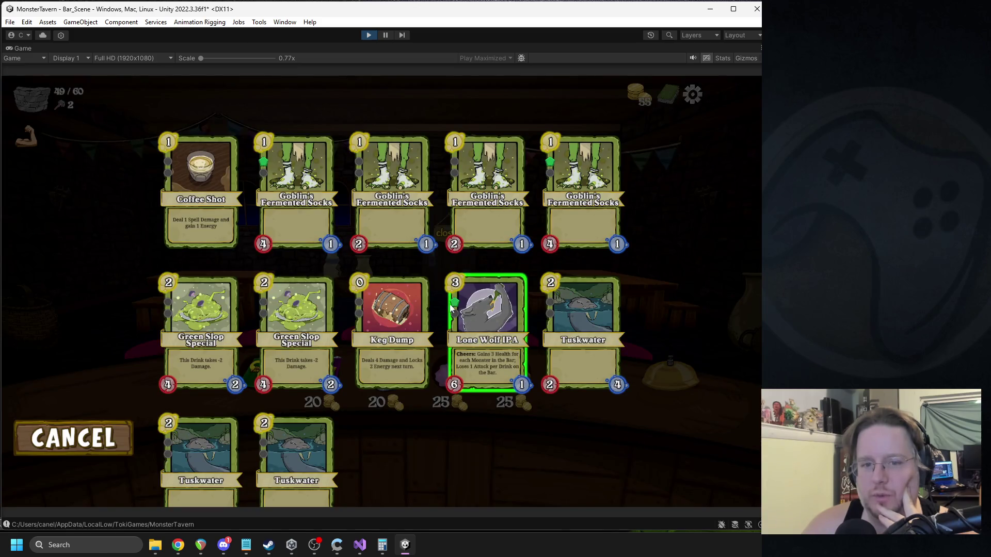
pyautogui.click(72, 438)
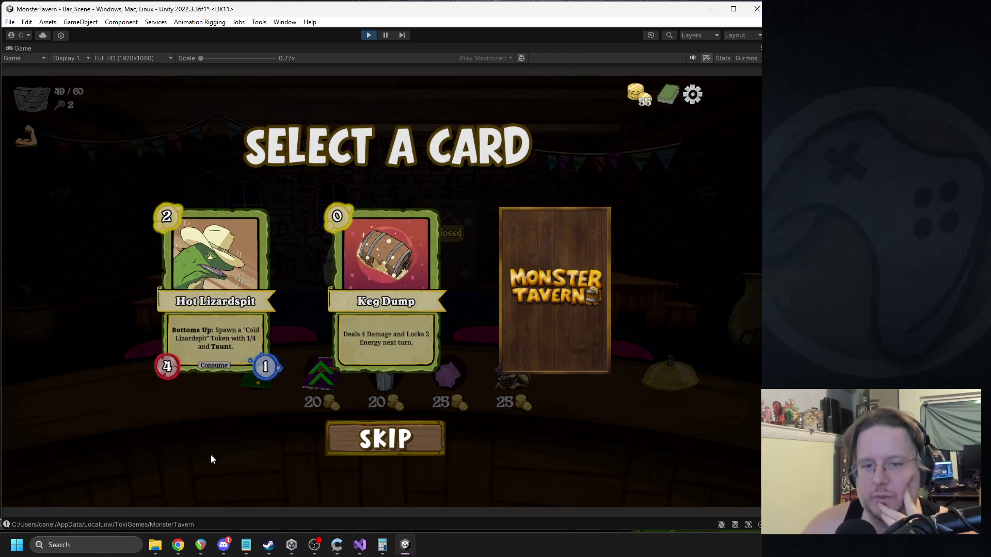
pyautogui.click(369, 284)
# Step: Buy the Focus Crystal and remove Tuskwater from the deck
pyautogui.click(445, 376)
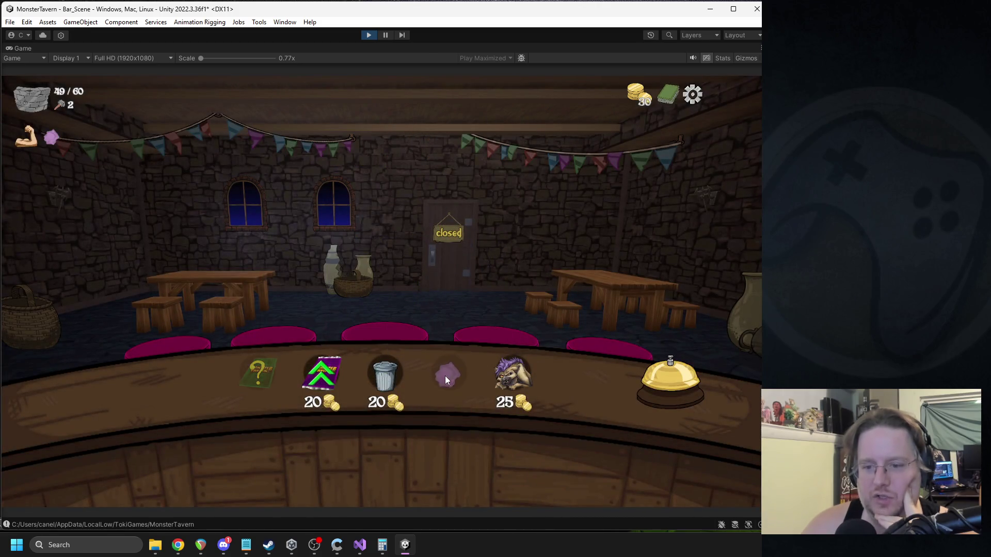
pyautogui.click(387, 386)
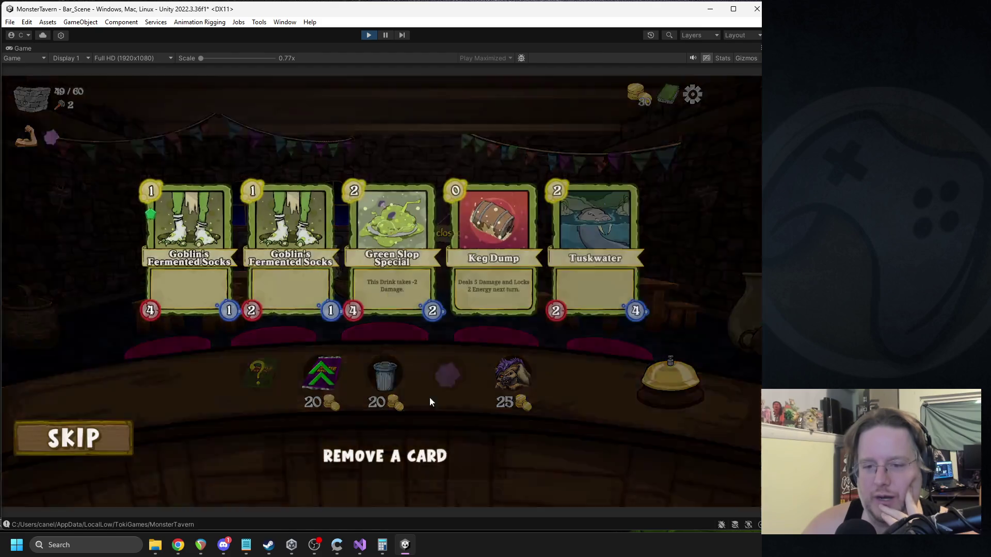
pyautogui.click(594, 278)
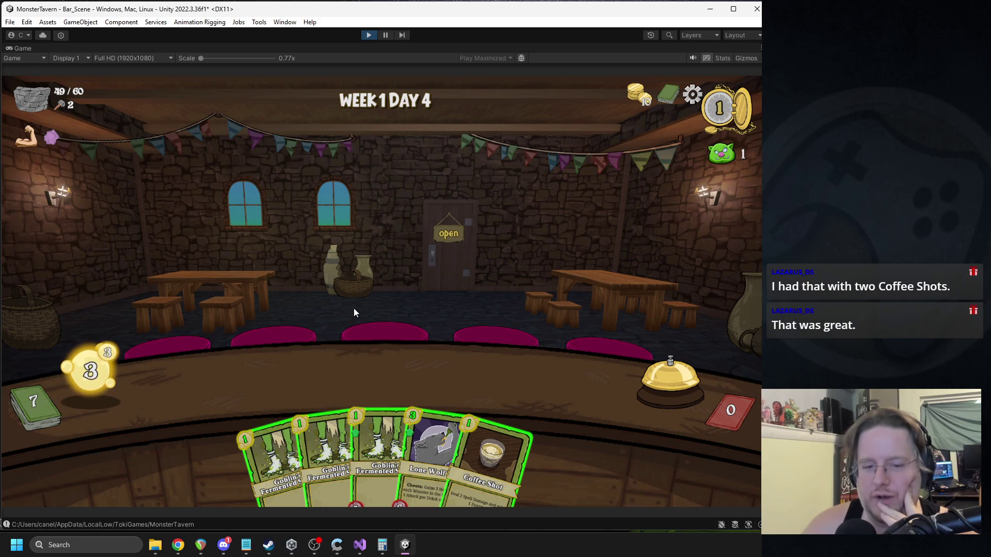
# Step: Play all three Goblin's Fermented Socks cards onto the bar and end the turn
pyautogui.click(268, 448)
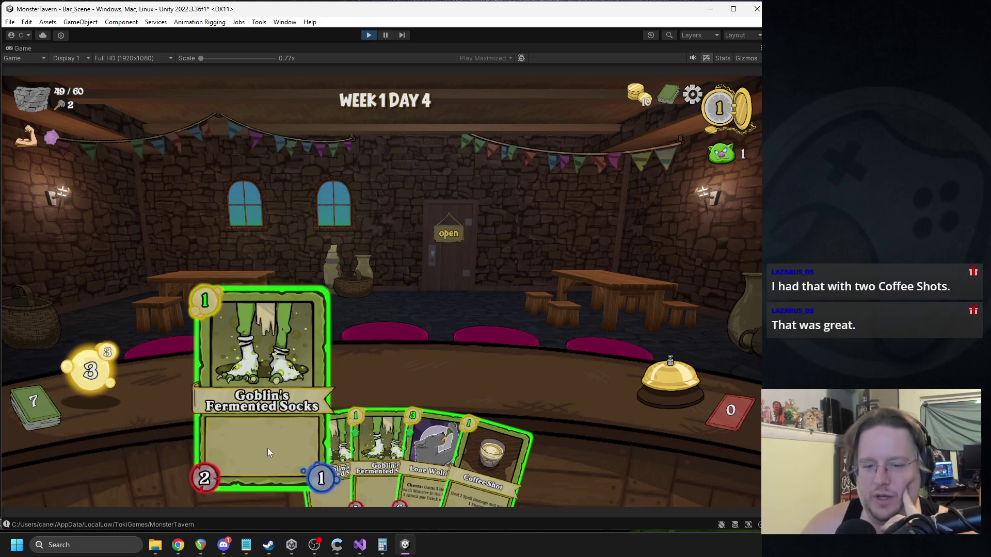
pyautogui.click(291, 425)
pyautogui.click(319, 432)
pyautogui.click(637, 378)
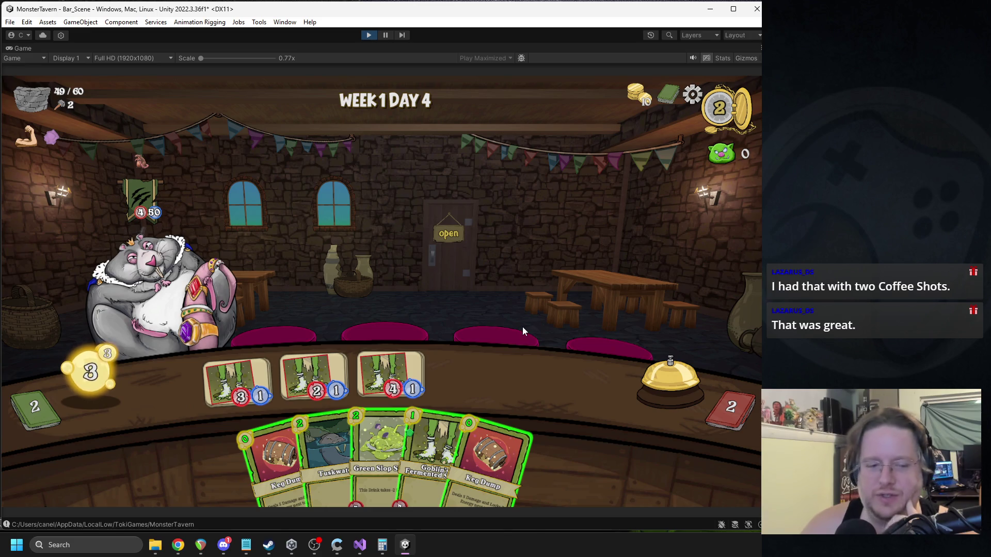
# Step: Hit the king rat with two Keg Dumps, set Green Slop and Socks on the counter, end turn
pyautogui.moveTo(488, 478)
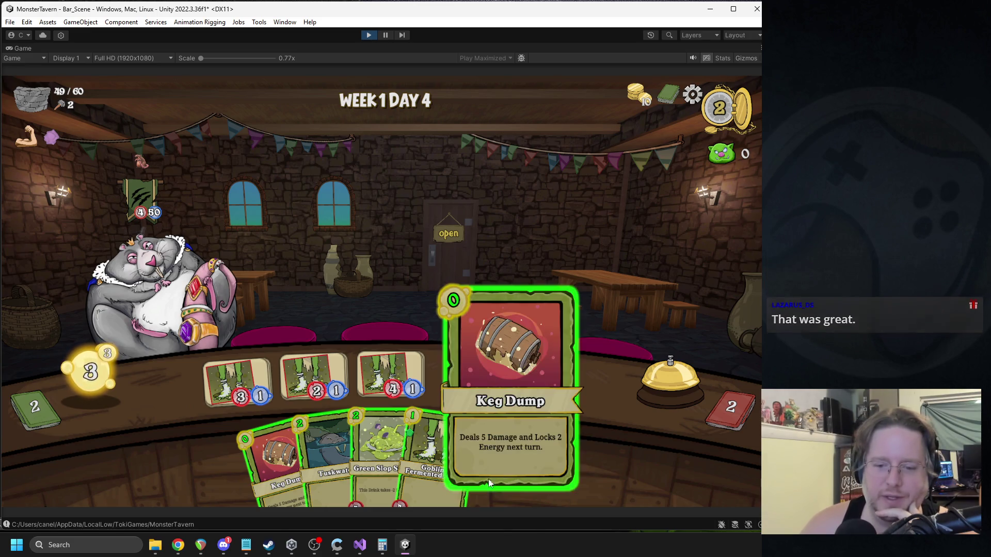
pyautogui.click(491, 469)
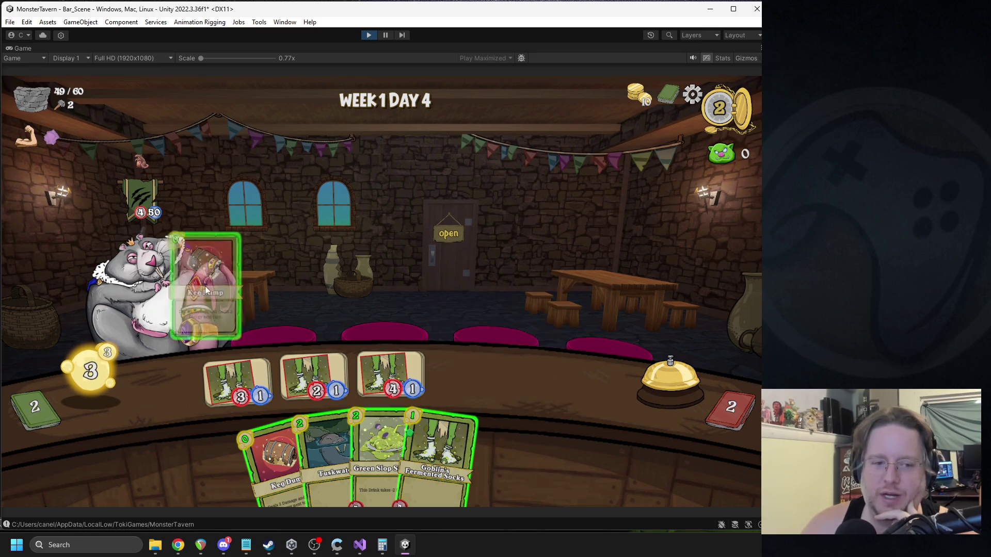
pyautogui.moveTo(293, 452); pyautogui.dragTo(175, 292)
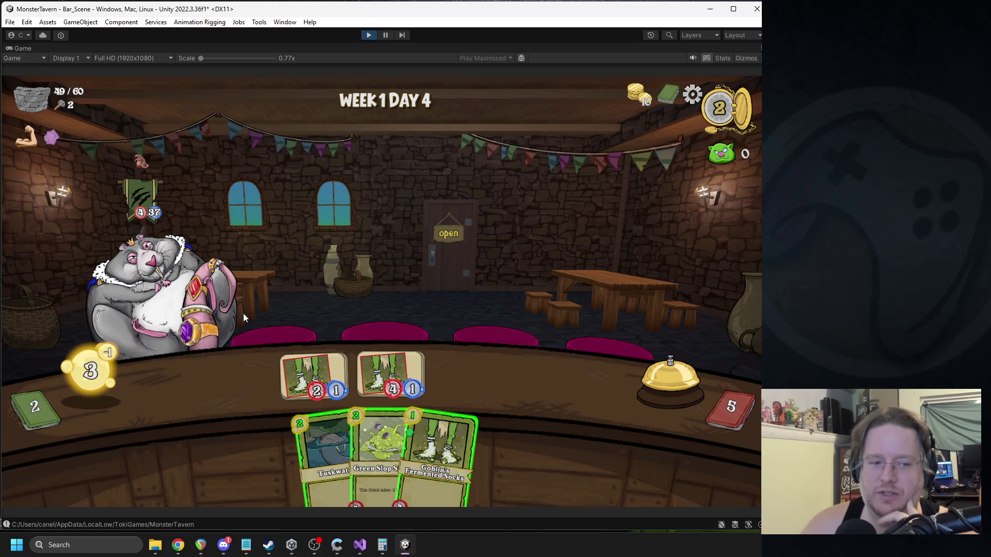
pyautogui.moveTo(361, 428); pyautogui.dragTo(244, 369)
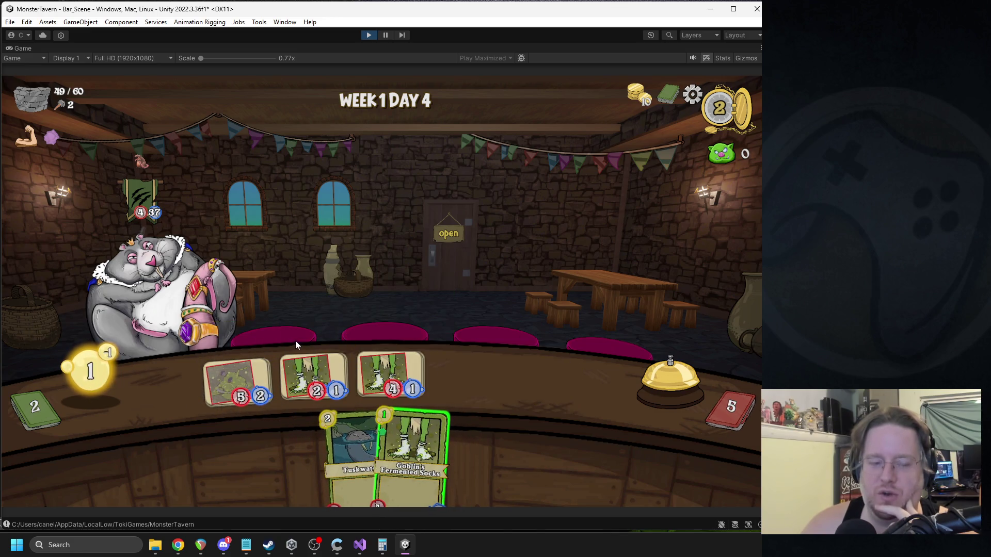
pyautogui.moveTo(413, 432); pyautogui.dragTo(519, 355)
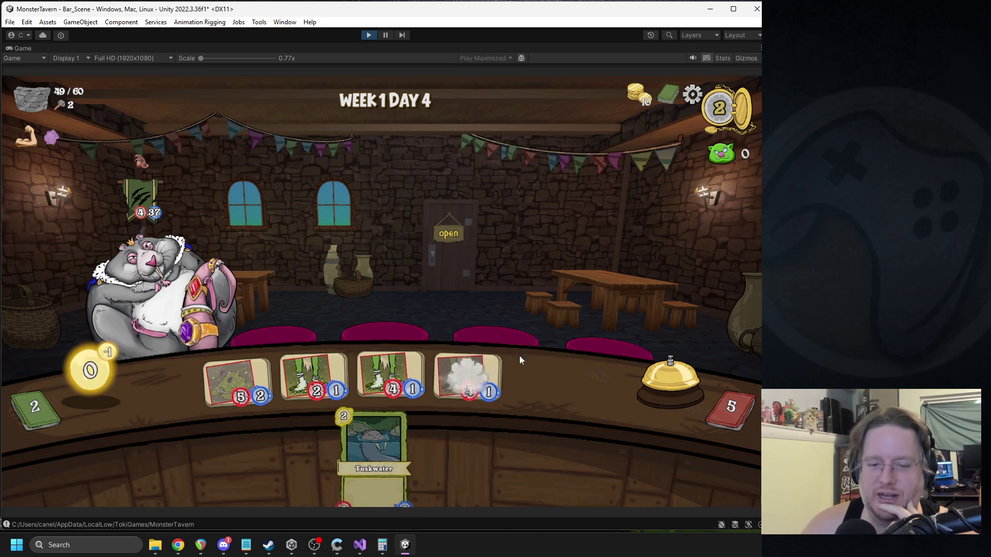
pyautogui.click(651, 370)
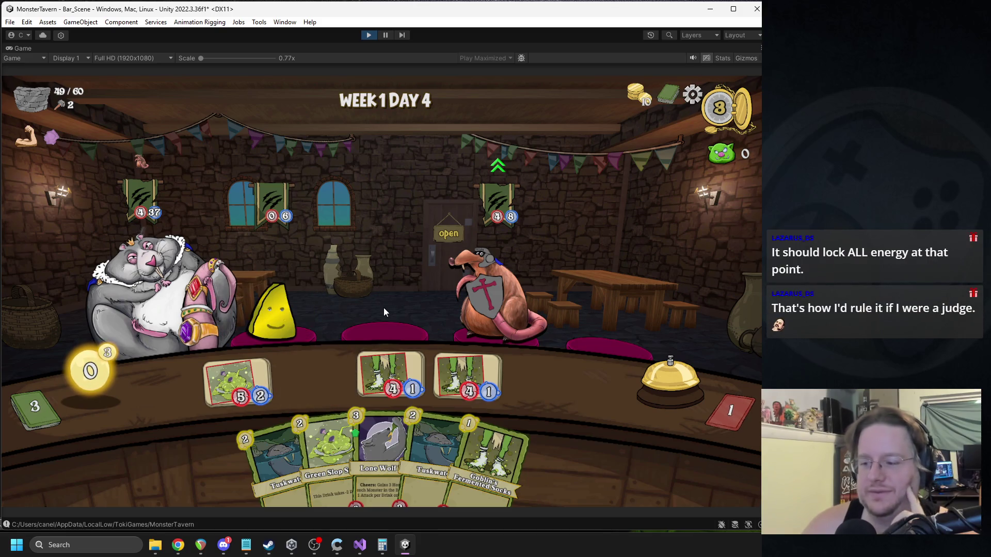
# Step: Aim the Green Slop drink at the armored rat and end the turn
pyautogui.moveTo(115, 355)
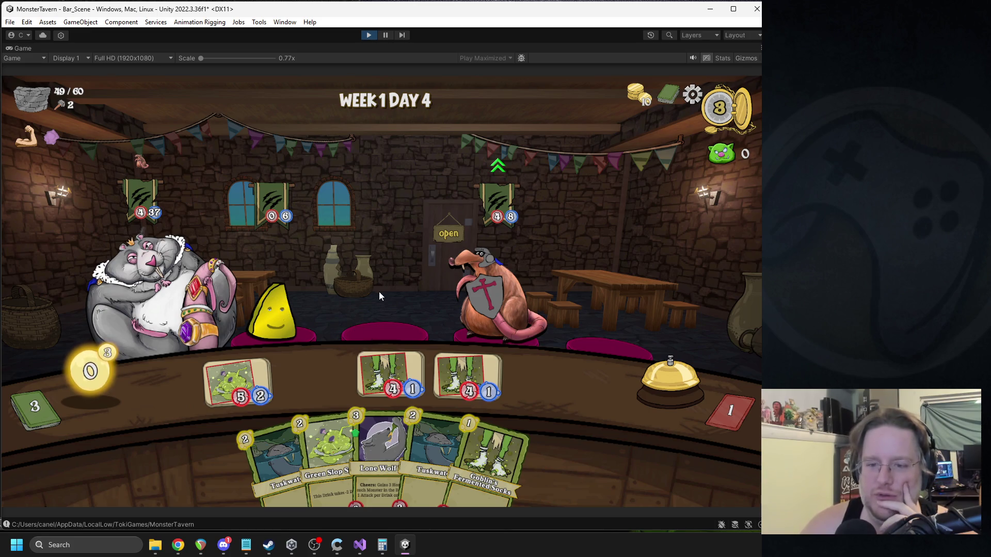
pyautogui.moveTo(237, 374)
pyautogui.mouseDown()
pyautogui.moveTo(467, 278)
pyautogui.moveTo(335, 289)
pyautogui.moveTo(473, 266)
pyautogui.moveTo(465, 274)
pyautogui.moveTo(484, 281)
pyautogui.mouseUp()
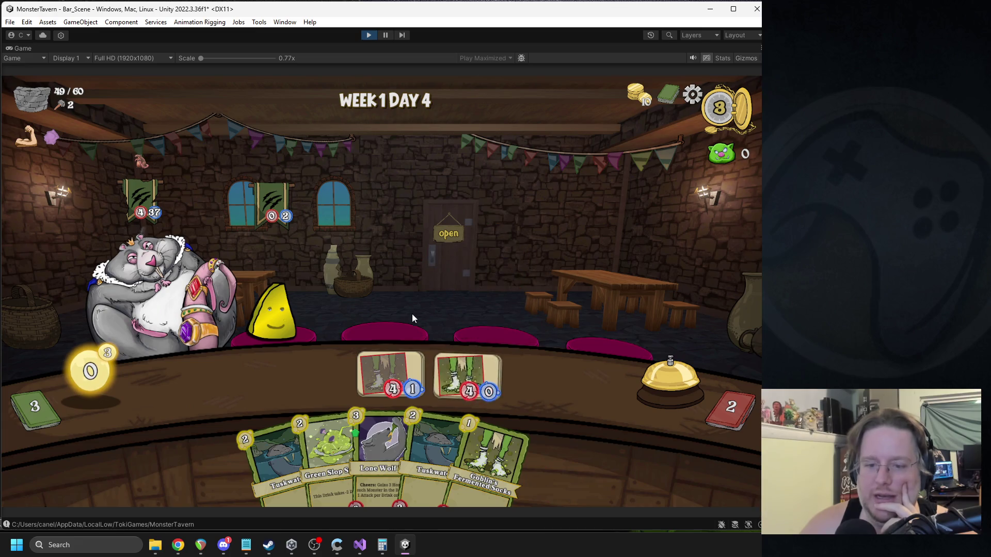
pyautogui.click(669, 365)
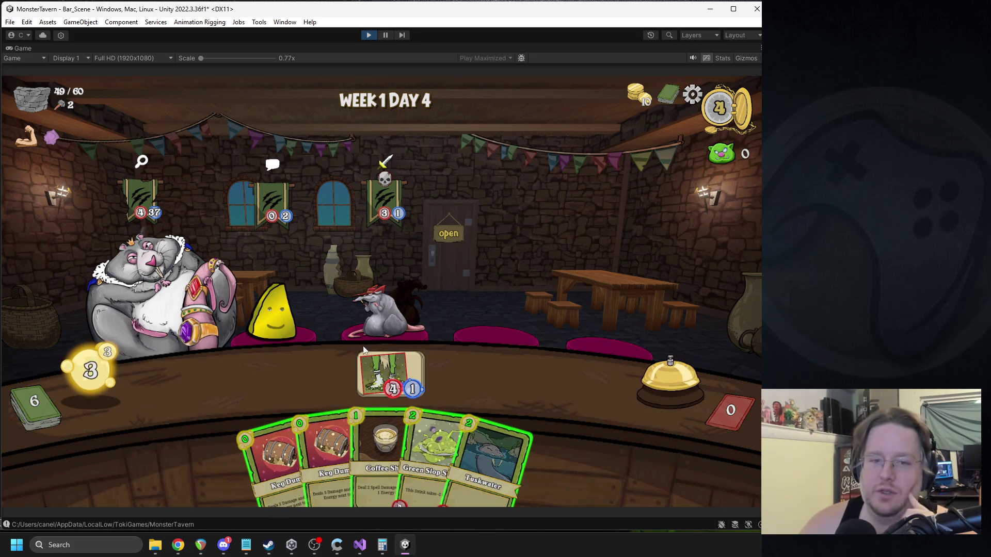
# Step: Play Coffee Shot and Green Slop, Keg Dump the king rat twice, then aim Green Slop at him
pyautogui.moveTo(390, 373)
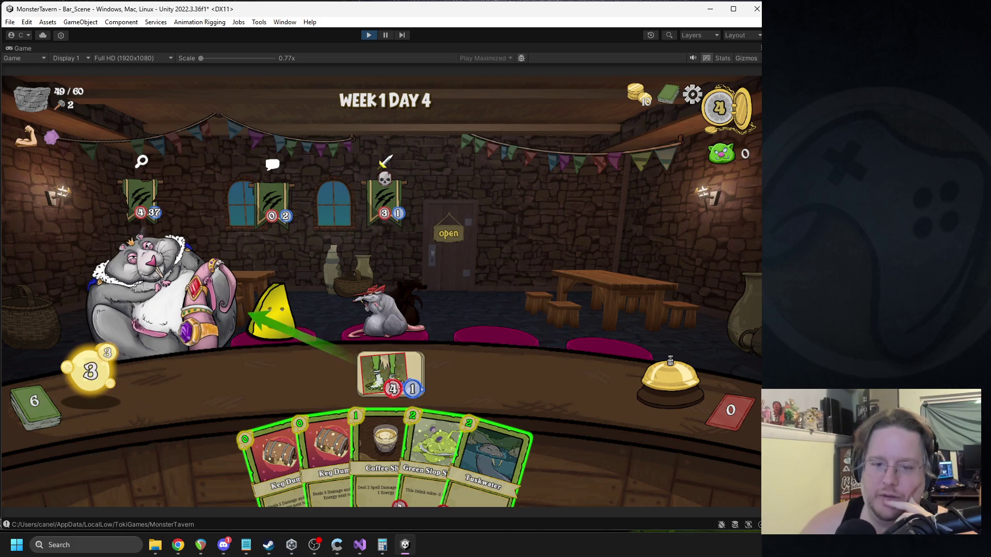
pyautogui.moveTo(367, 422); pyautogui.dragTo(376, 310)
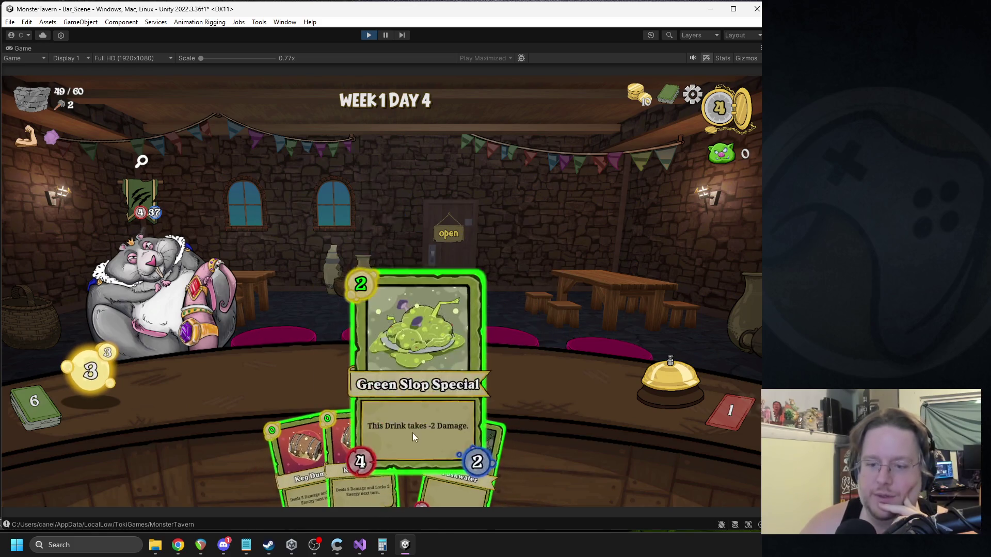
pyautogui.moveTo(412, 433); pyautogui.dragTo(289, 347)
pyautogui.moveTo(313, 437); pyautogui.dragTo(196, 301)
pyautogui.moveTo(356, 449); pyautogui.dragTo(385, 337)
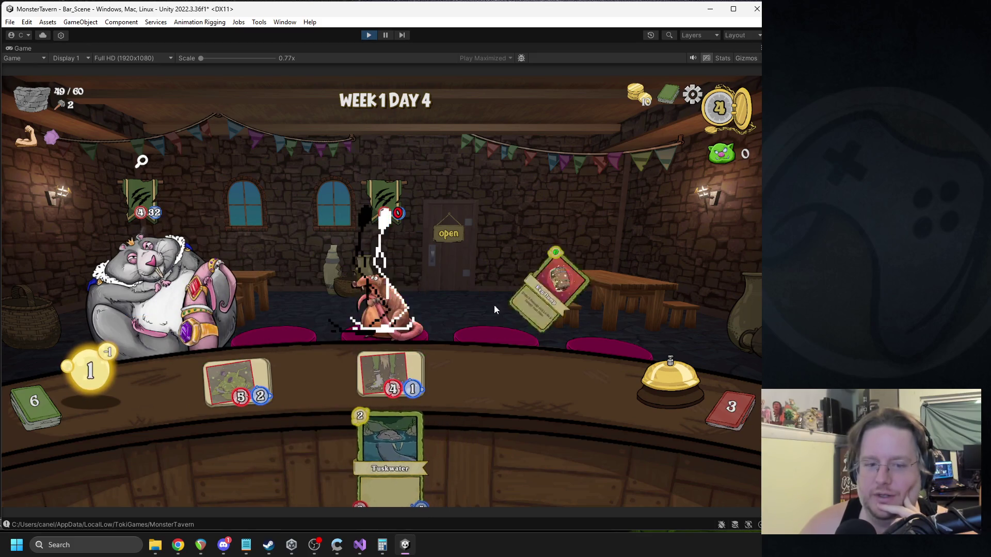
pyautogui.click(673, 383)
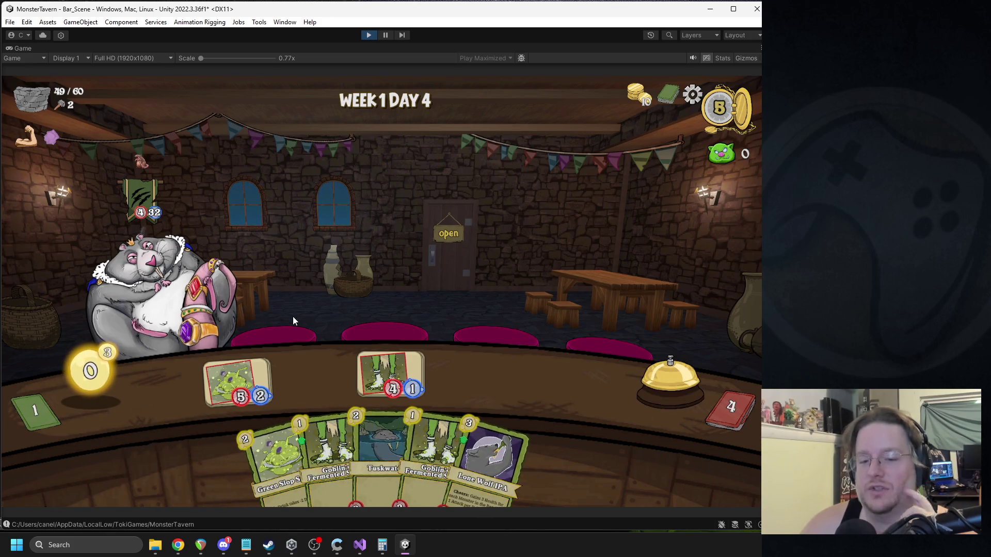
pyautogui.moveTo(235, 379)
pyautogui.mouseDown()
pyautogui.moveTo(176, 312)
pyautogui.moveTo(348, 309)
pyautogui.mouseUp()
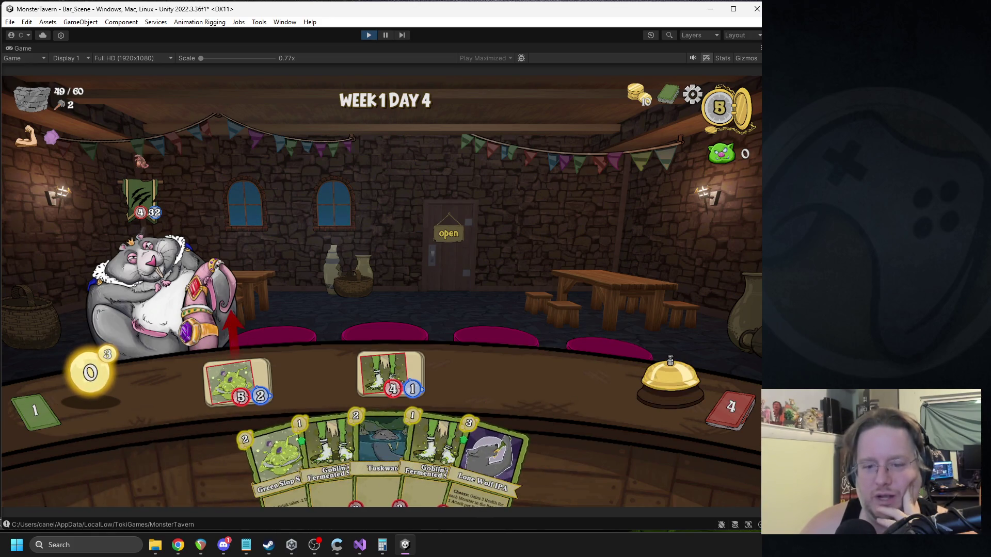
pyautogui.click(670, 380)
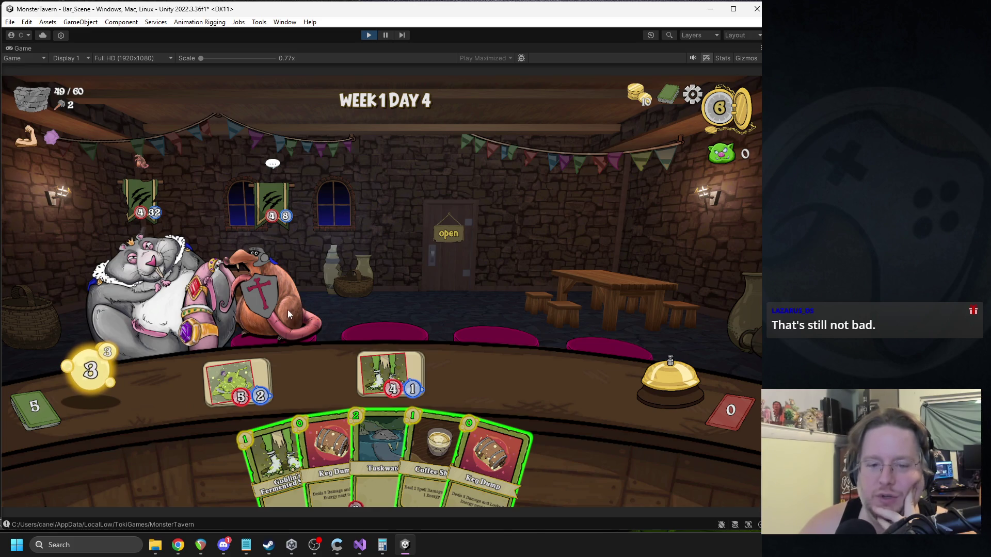
# Step: Serve the goblin drink, Keg Dump the shielded rat and rat king, give Coffee Shot to the king
pyautogui.moveTo(117, 378)
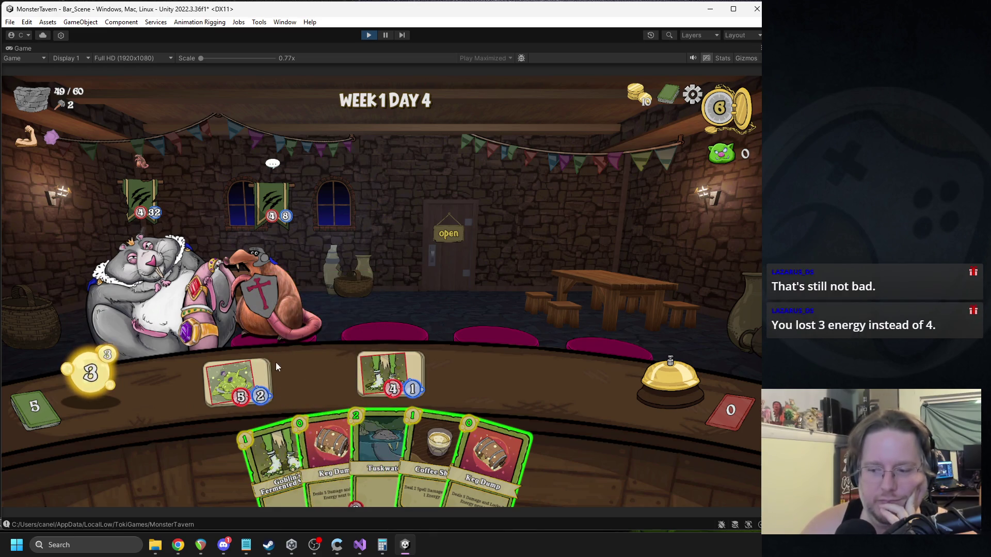
pyautogui.moveTo(271, 364)
pyautogui.mouseDown()
pyautogui.moveTo(315, 332)
pyautogui.moveTo(280, 303)
pyautogui.mouseUp()
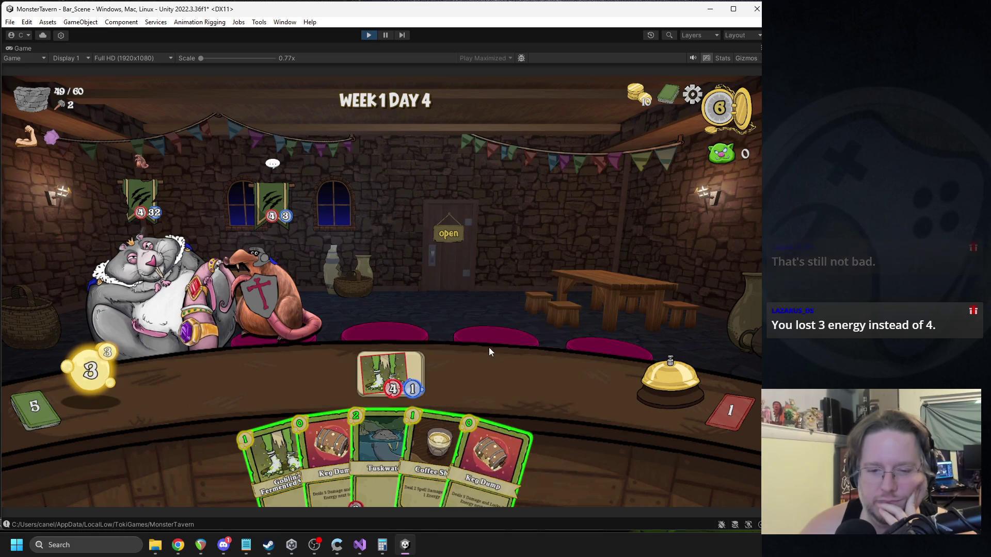
pyautogui.moveTo(267, 229)
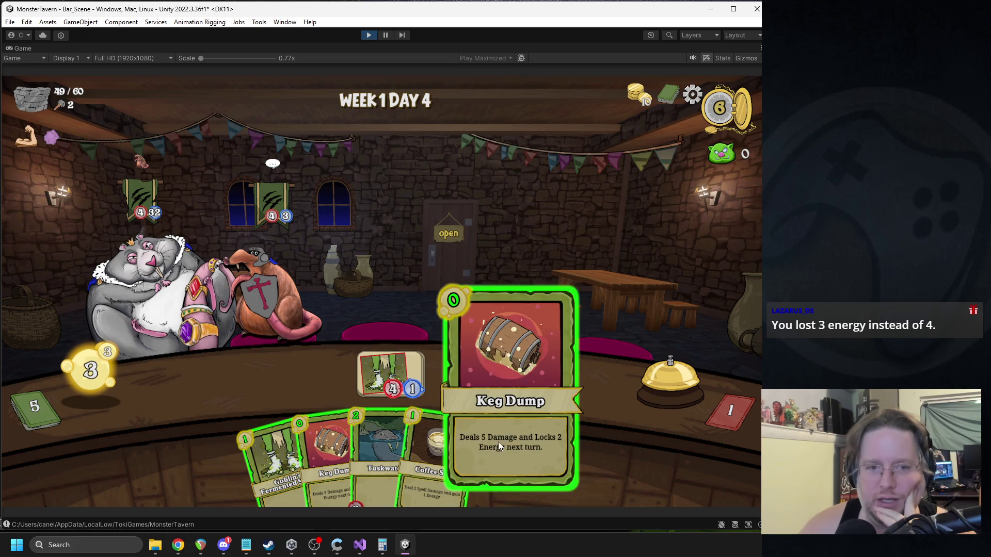
pyautogui.moveTo(308, 422); pyautogui.dragTo(280, 281)
pyautogui.moveTo(274, 460)
pyautogui.mouseDown()
pyautogui.moveTo(268, 397)
pyautogui.moveTo(238, 382)
pyautogui.mouseUp()
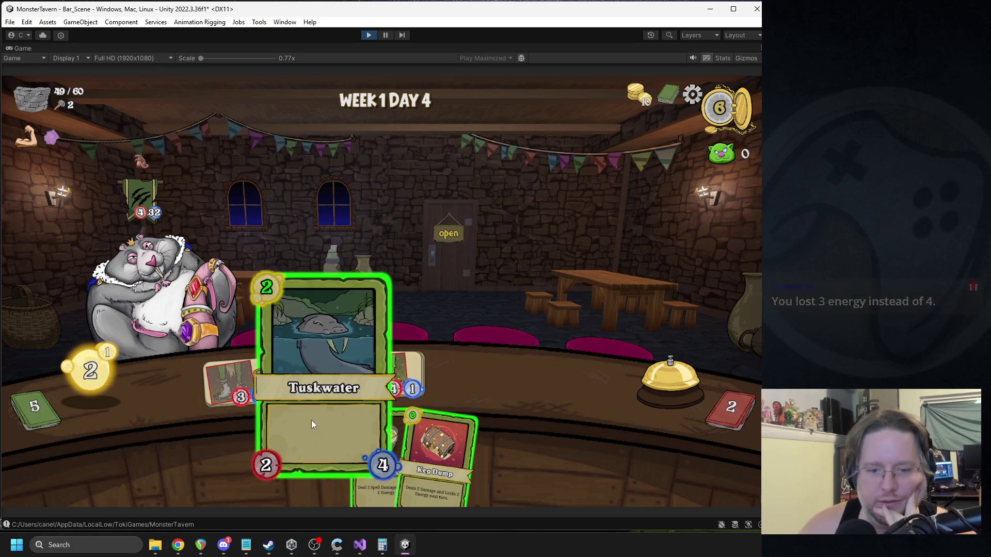
pyautogui.moveTo(357, 430); pyautogui.dragTo(314, 382)
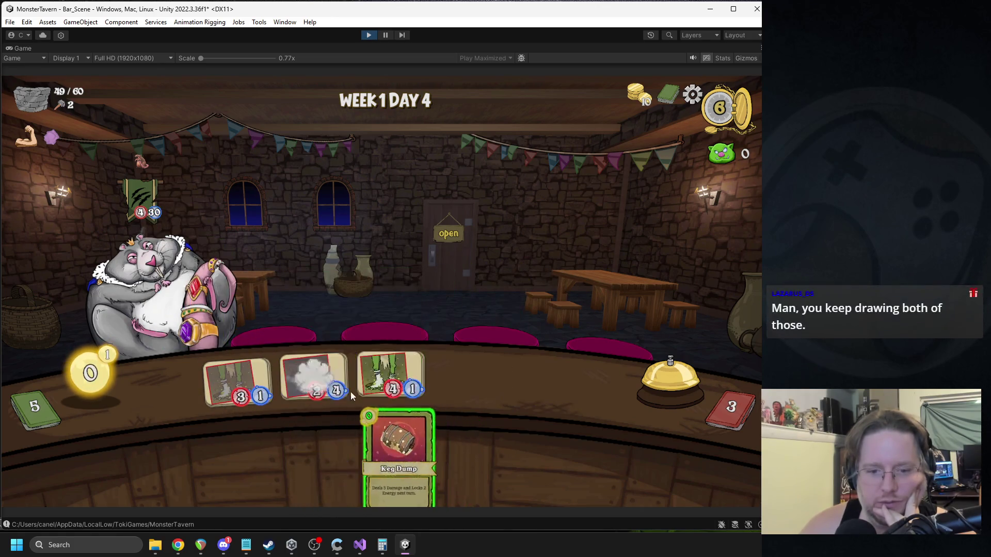
pyautogui.moveTo(413, 444); pyautogui.dragTo(198, 295)
pyautogui.click(630, 368)
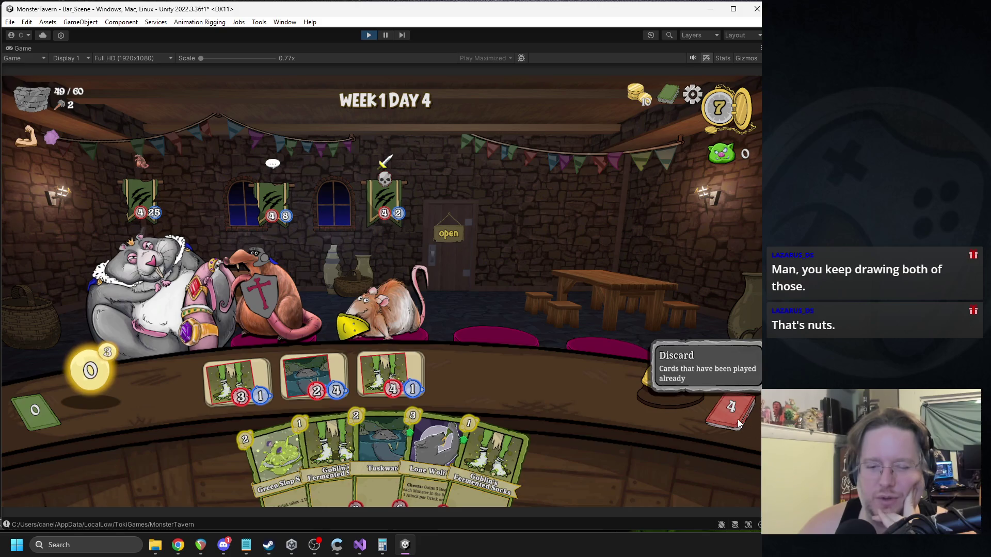
# Step: Use the counter cards on the centre rat and the slime, then end the turn
pyautogui.moveTo(738, 405)
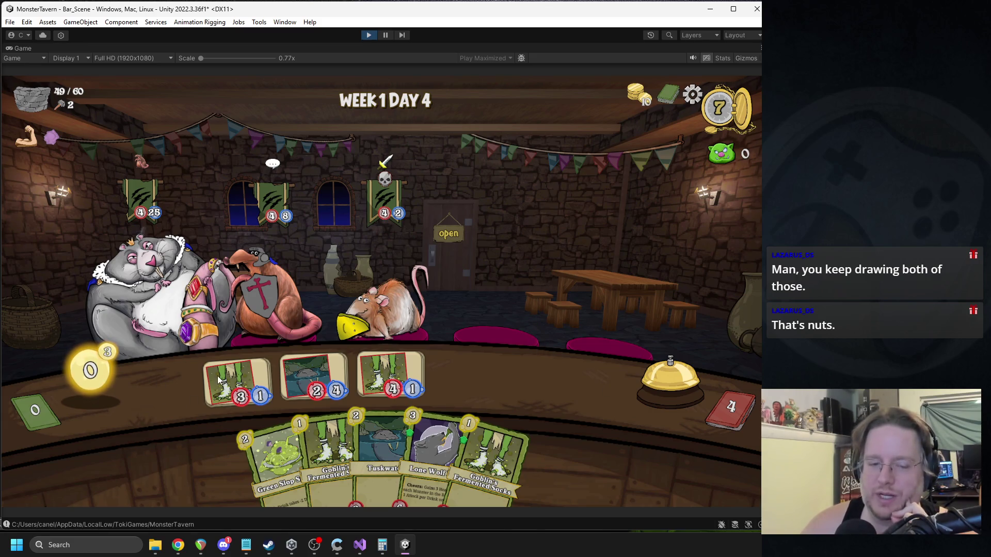
pyautogui.moveTo(483, 448)
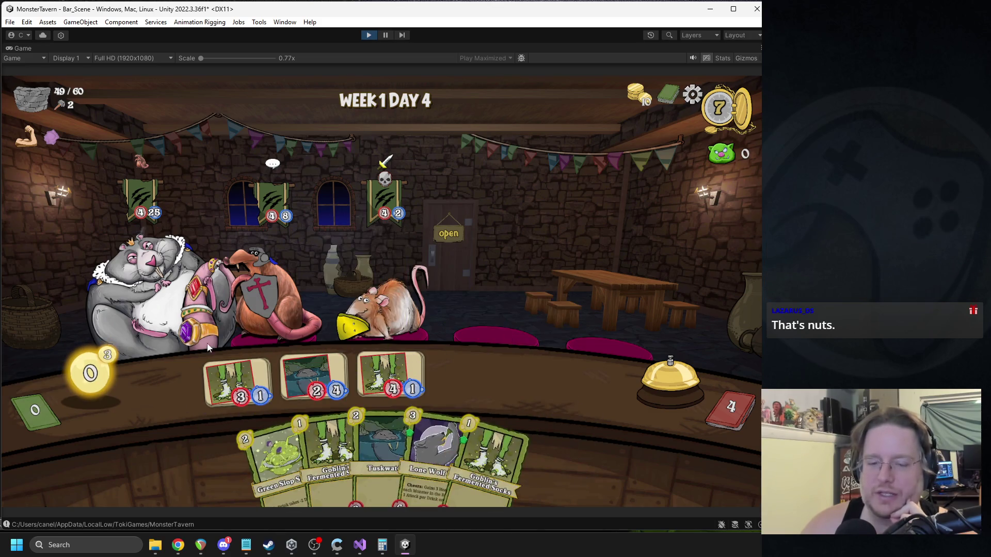
pyautogui.click(386, 305)
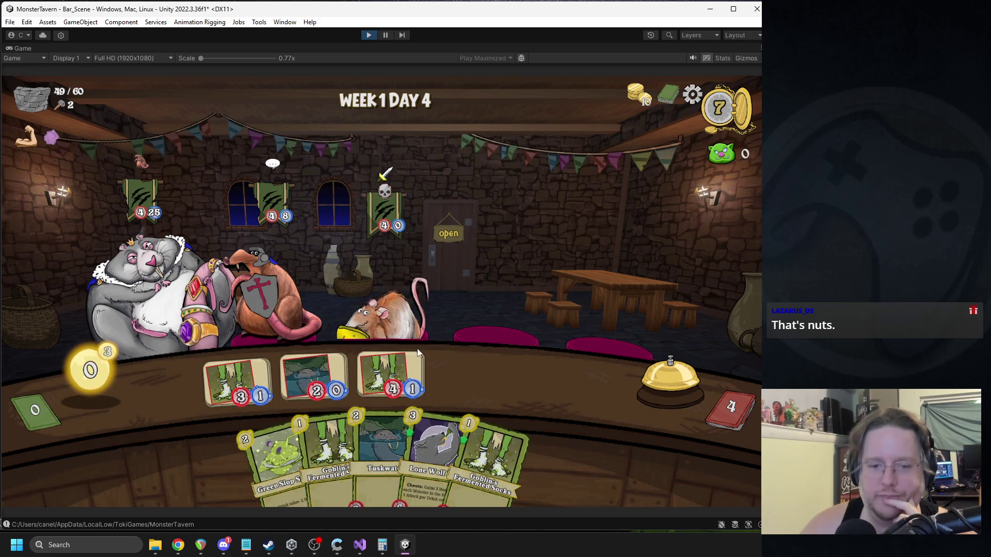
pyautogui.moveTo(265, 371)
pyautogui.mouseDown()
pyautogui.moveTo(392, 300)
pyautogui.moveTo(386, 307)
pyautogui.mouseUp()
pyautogui.moveTo(390, 376)
pyautogui.mouseDown()
pyautogui.moveTo(310, 321)
pyautogui.moveTo(346, 342)
pyautogui.mouseUp()
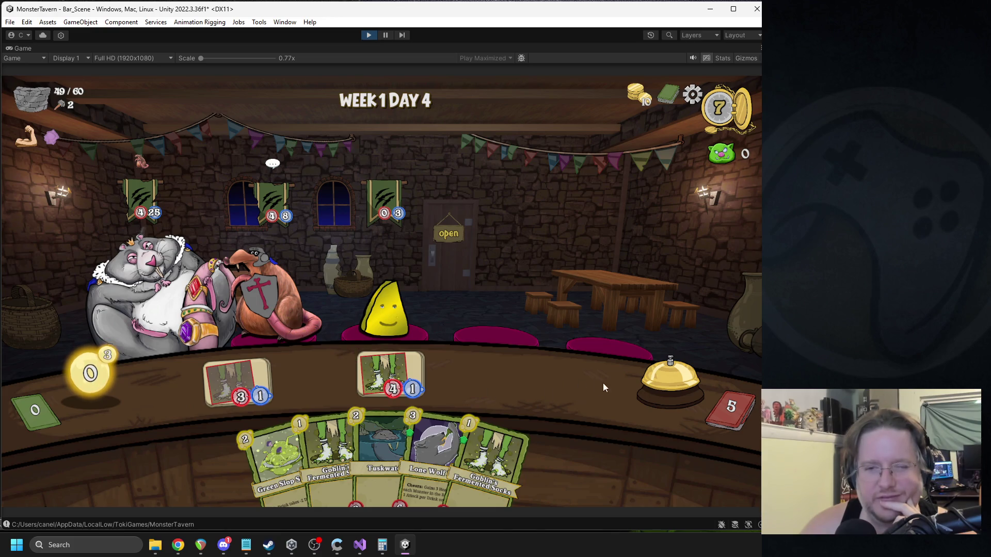
pyautogui.click(670, 379)
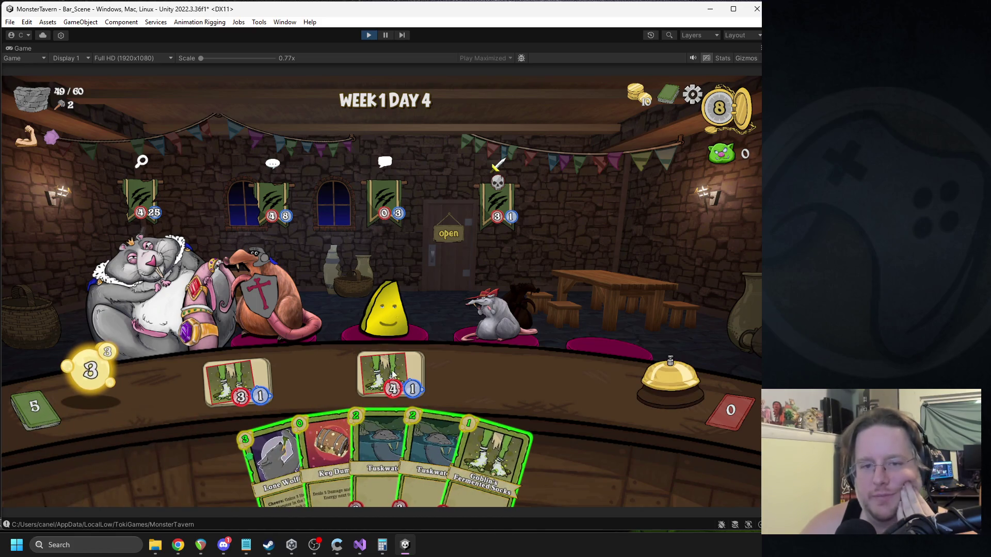
# Step: Attack the rat king with the 4/1 card and use the socks cards on the rat customer
pyautogui.moveTo(371, 374)
pyautogui.mouseDown()
pyautogui.moveTo(160, 310)
pyautogui.moveTo(156, 298)
pyautogui.mouseUp()
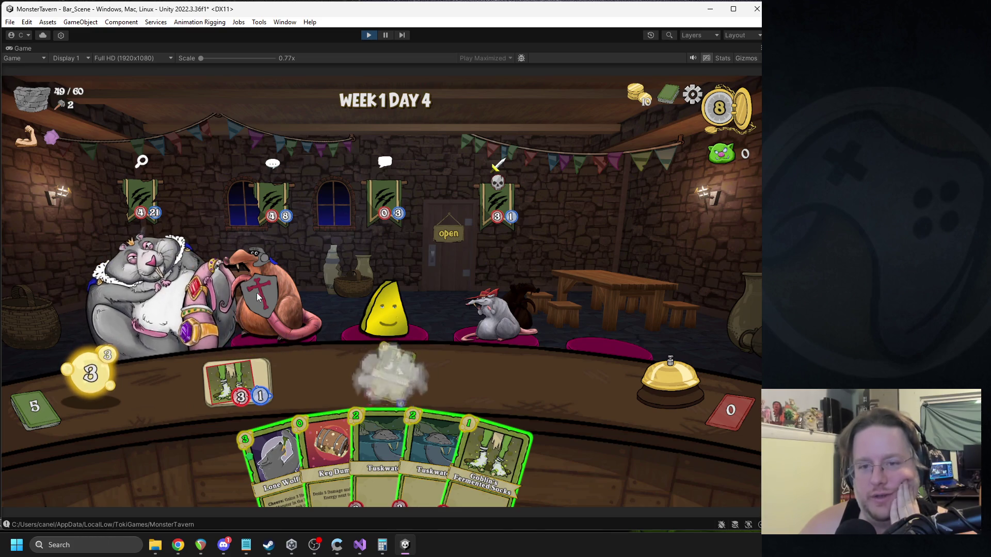
pyautogui.moveTo(234, 388)
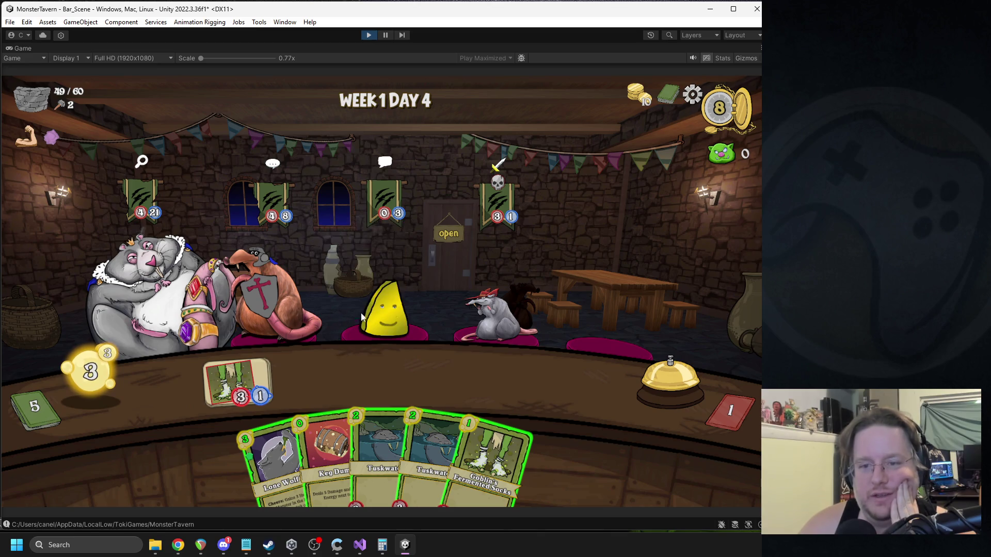
pyautogui.moveTo(264, 393)
pyautogui.mouseDown()
pyautogui.moveTo(154, 317)
pyautogui.moveTo(429, 356)
pyautogui.moveTo(428, 368)
pyautogui.moveTo(519, 316)
pyautogui.mouseUp()
pyautogui.moveTo(271, 457); pyautogui.dragTo(246, 371)
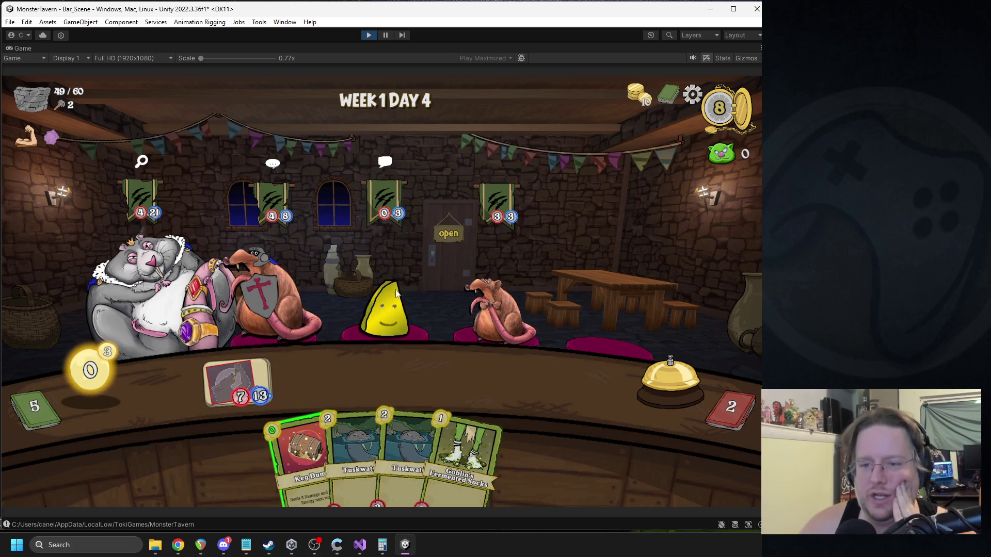
# Step: Keg Dump the cheese customer, Coffee Shot the knight rat, finish the rat, draw a fresh hand
pyautogui.moveTo(139, 164)
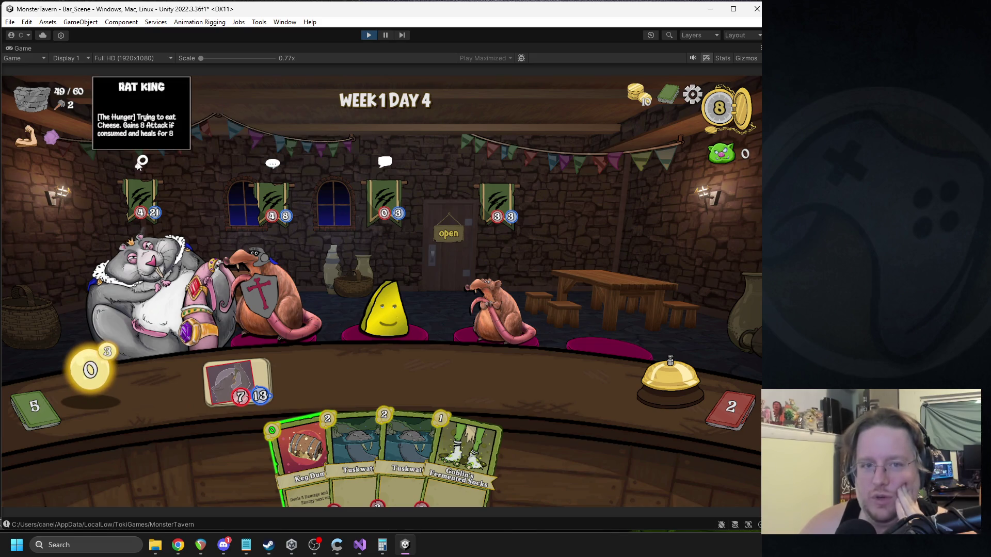
pyautogui.moveTo(304, 454); pyautogui.dragTo(388, 281)
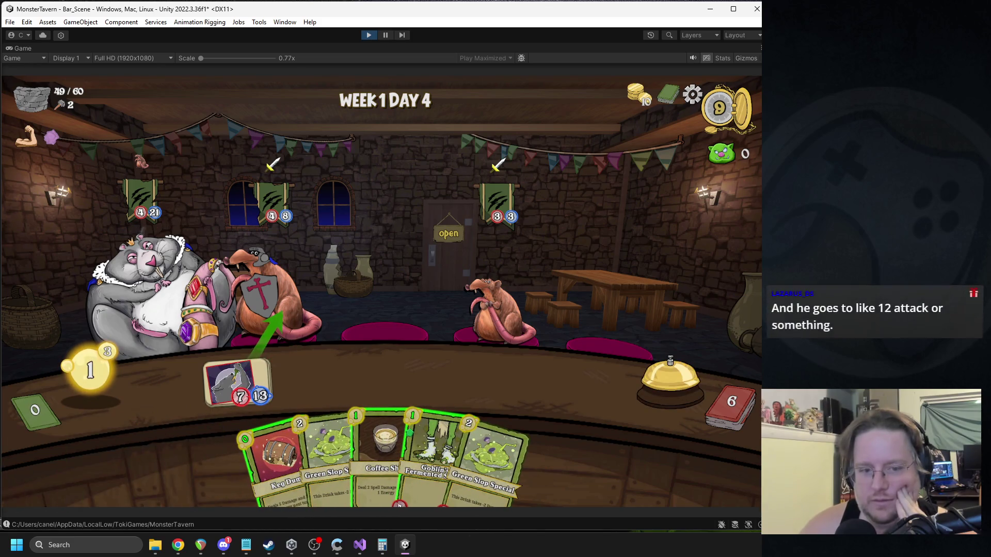
pyautogui.moveTo(369, 408); pyautogui.dragTo(267, 300)
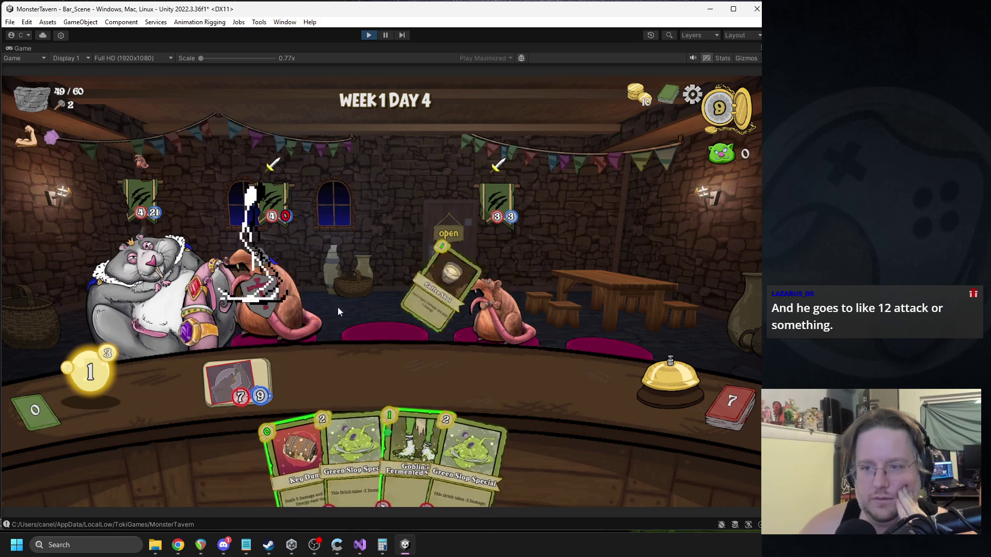
pyautogui.moveTo(302, 454); pyautogui.dragTo(495, 308)
pyautogui.moveTo(407, 449)
pyautogui.mouseDown()
pyautogui.moveTo(373, 431)
pyautogui.moveTo(571, 323)
pyautogui.mouseUp()
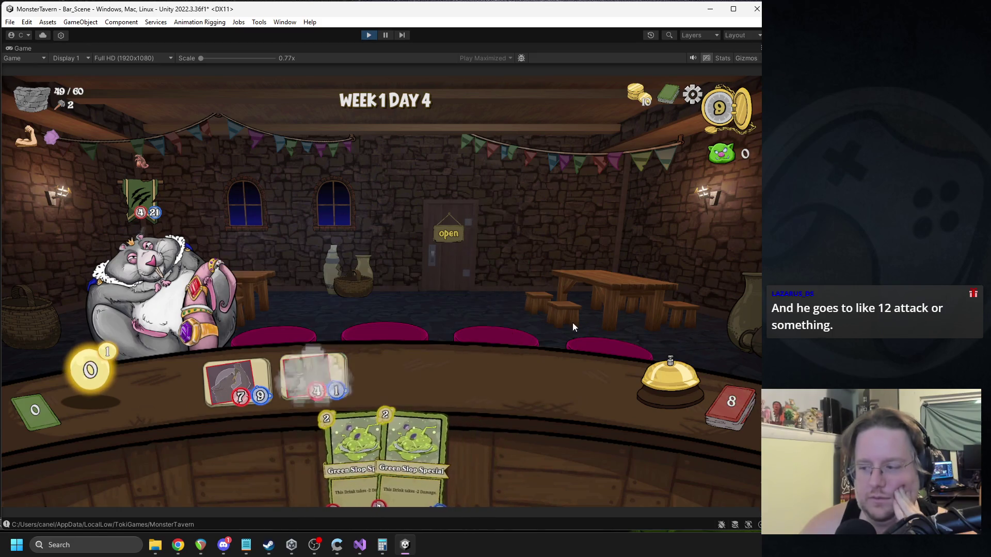
pyautogui.click(645, 388)
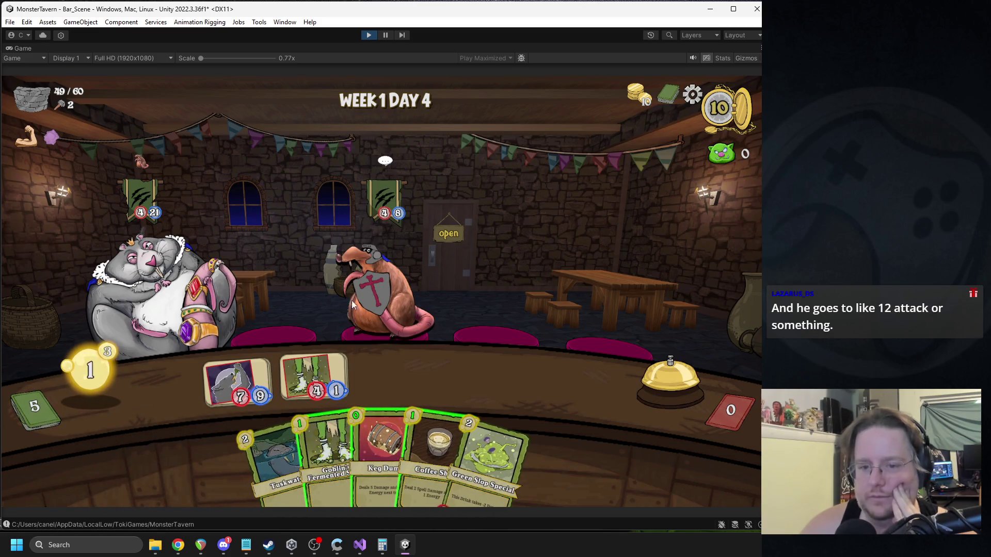
# Step: Hit the rat with Coffee Shot, put Fermented Socks on the bar, and end the turn
pyautogui.moveTo(438, 460)
pyautogui.mouseDown()
pyautogui.moveTo(440, 392)
pyautogui.moveTo(422, 338)
pyautogui.mouseUp()
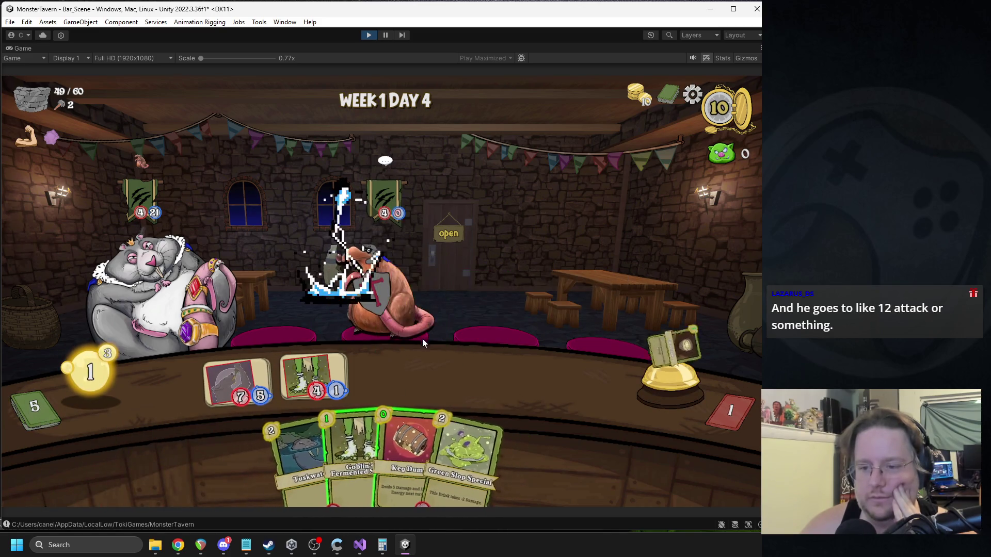
pyautogui.moveTo(372, 397)
pyautogui.mouseDown()
pyautogui.moveTo(198, 298)
pyautogui.moveTo(400, 318)
pyautogui.mouseUp()
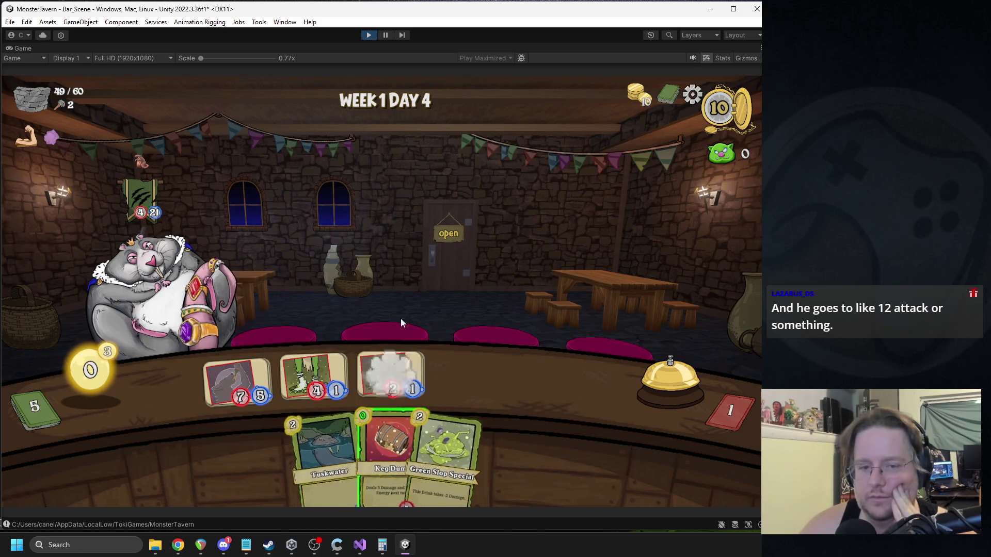
pyautogui.moveTo(381, 449)
pyautogui.mouseDown()
pyautogui.moveTo(365, 377)
pyautogui.moveTo(369, 437)
pyautogui.moveTo(379, 437)
pyautogui.moveTo(369, 439)
pyautogui.mouseUp()
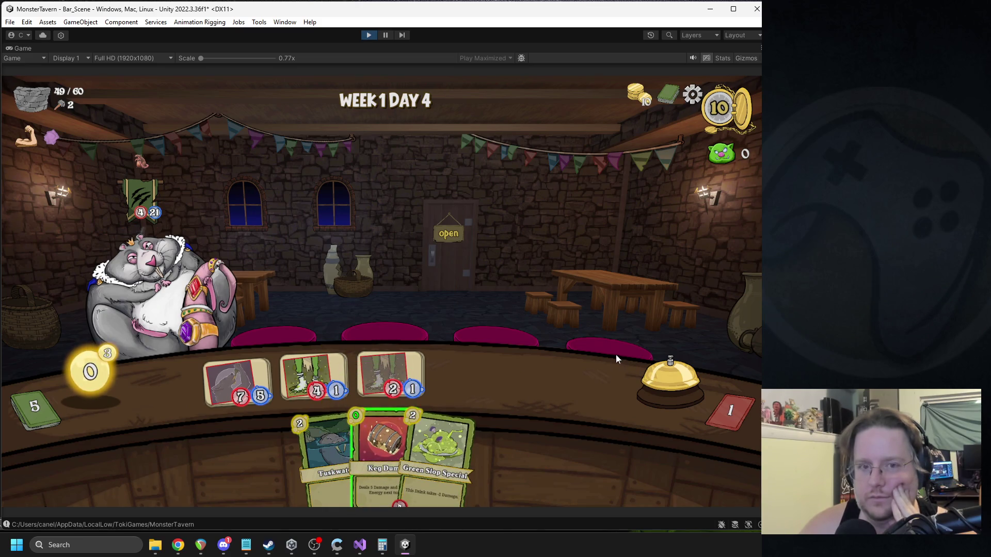
pyautogui.moveTo(140, 162)
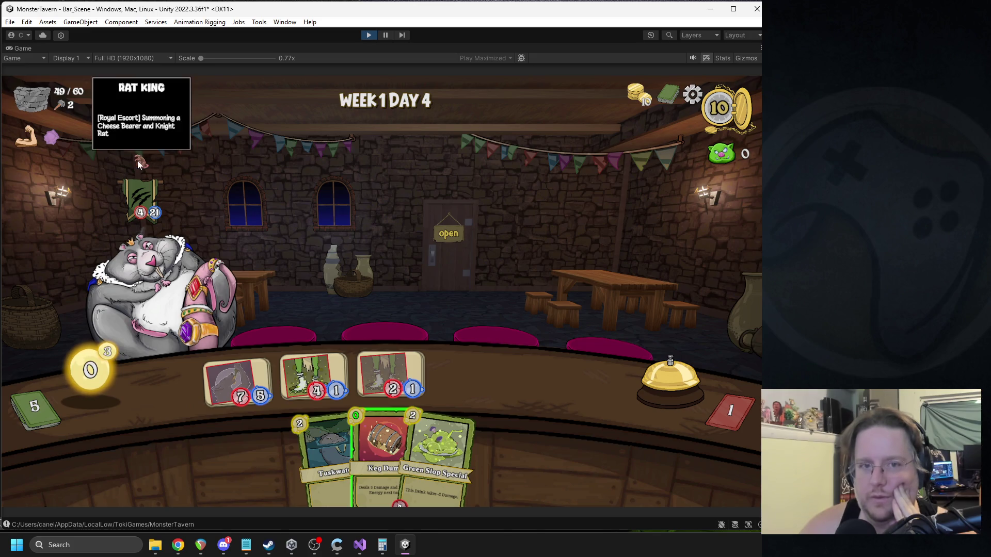
pyautogui.click(669, 382)
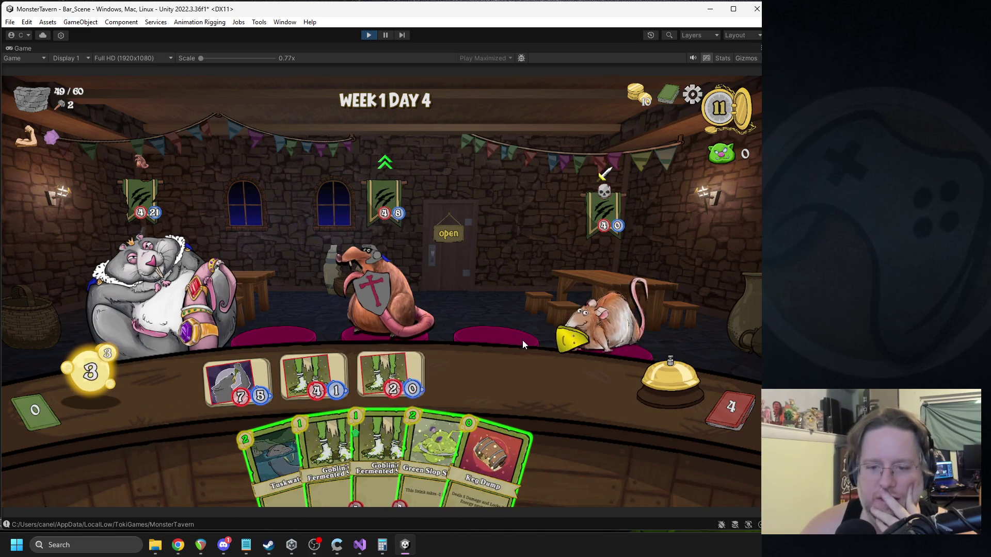
# Step: Play Keg Dump on the slime customer and place Green Slop Special on the counter
pyautogui.moveTo(490, 454)
pyautogui.mouseDown()
pyautogui.moveTo(605, 337)
pyautogui.moveTo(602, 323)
pyautogui.mouseUp()
pyautogui.moveTo(438, 454); pyautogui.dragTo(390, 377)
pyautogui.moveTo(384, 454); pyautogui.dragTo(463, 381)
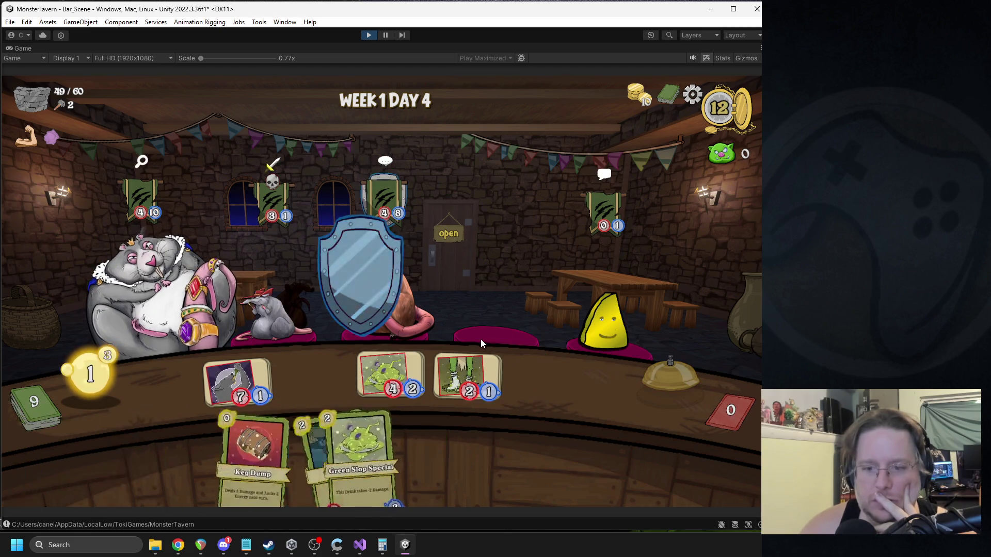
# Step: Finish the Rat King with two Keg Dumps, put Fermented Socks on the bar, end turn
pyautogui.moveTo(477, 427)
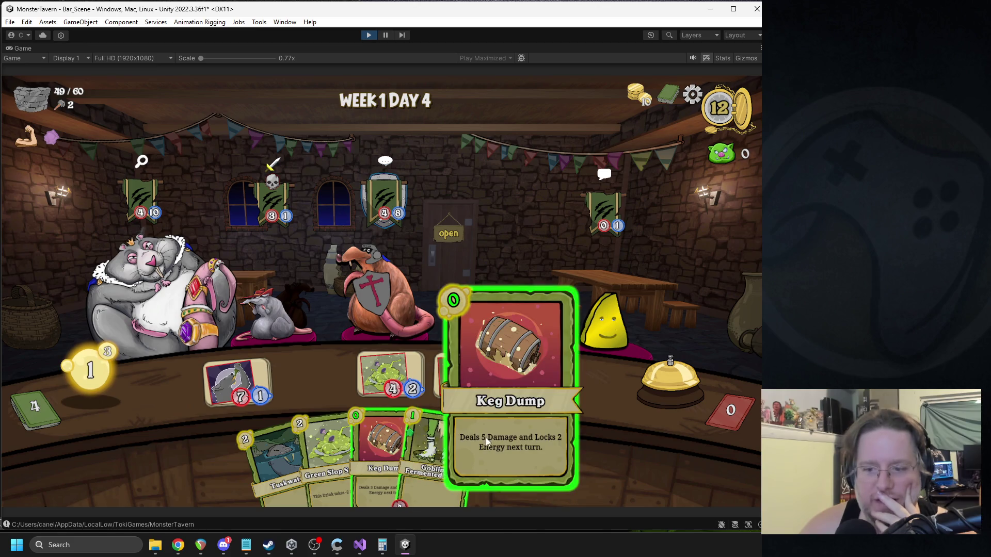
pyautogui.moveTo(485, 438); pyautogui.dragTo(165, 286)
pyautogui.moveTo(382, 449)
pyautogui.mouseDown()
pyautogui.moveTo(361, 382)
pyautogui.moveTo(166, 287)
pyautogui.mouseUp()
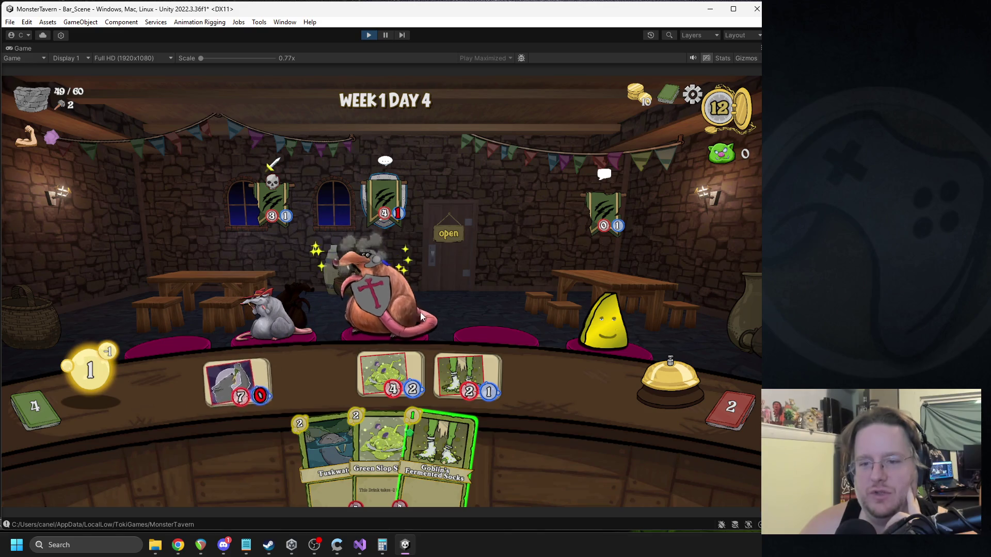
pyautogui.moveTo(439, 449)
pyautogui.mouseDown()
pyautogui.moveTo(365, 371)
pyautogui.moveTo(237, 382)
pyautogui.mouseUp()
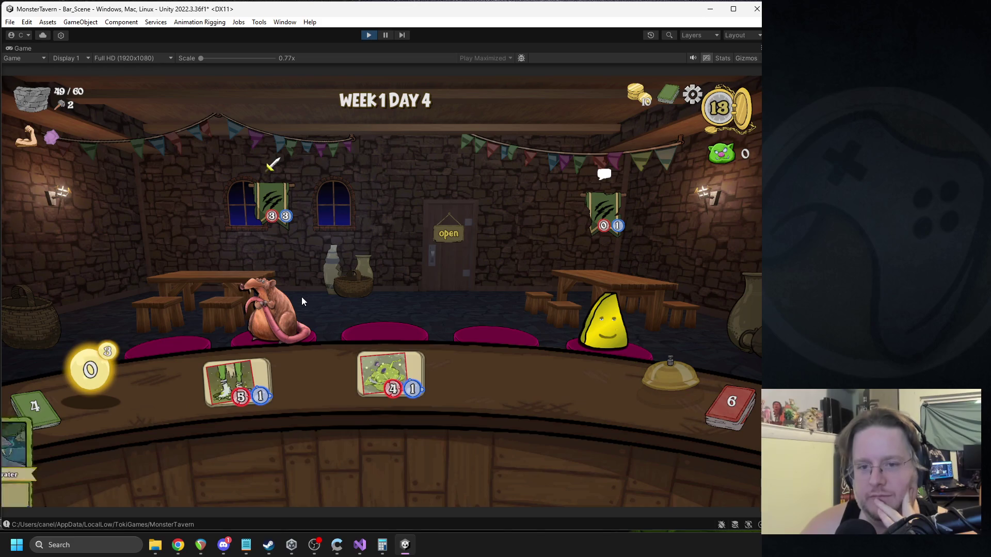
pyautogui.click(682, 394)
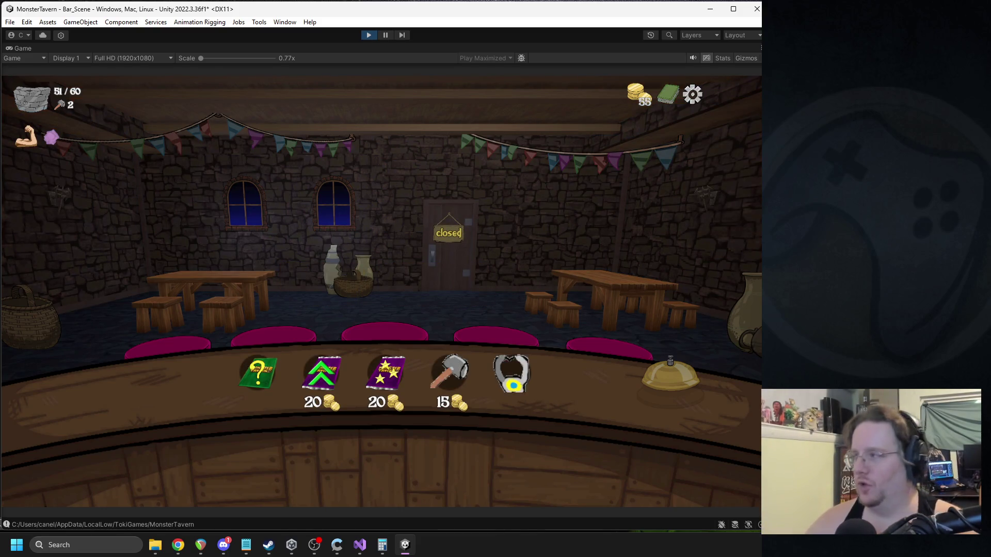
# Step: Open the greater trinket choice at the closed tavern and pick Vampire Blood
pyautogui.hotkey('alt', 'Tab')
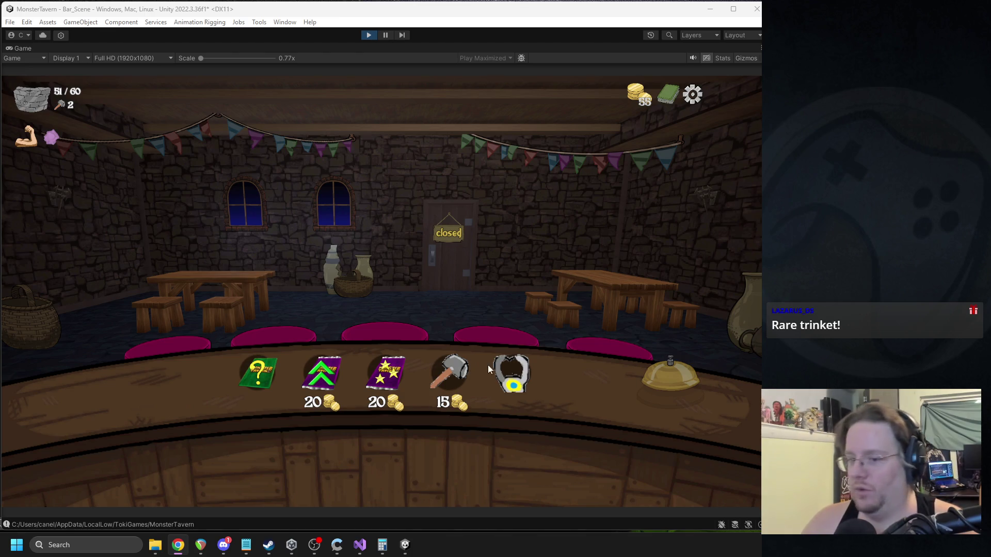
pyautogui.click(511, 371)
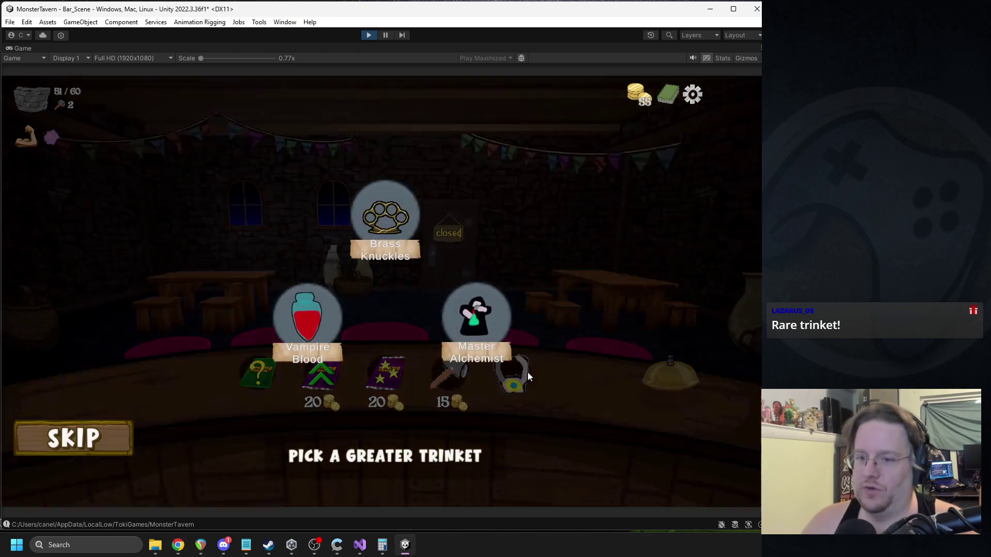
pyautogui.click(278, 310)
# Step: Switch between the Unity play test and the browser with Alt+Tab
pyautogui.hotkey('alt', 'Tab')
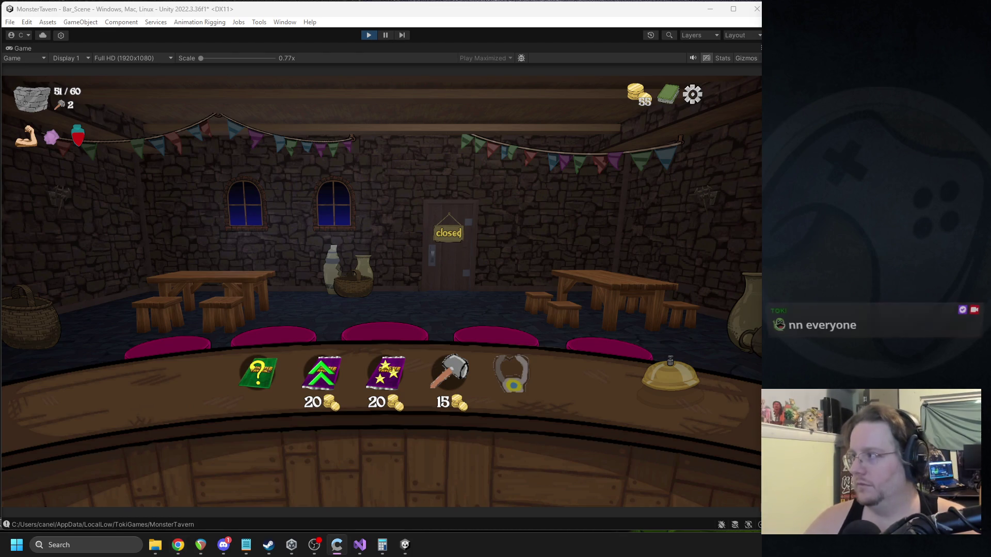
pyautogui.hotkey('alt', 'Tab')
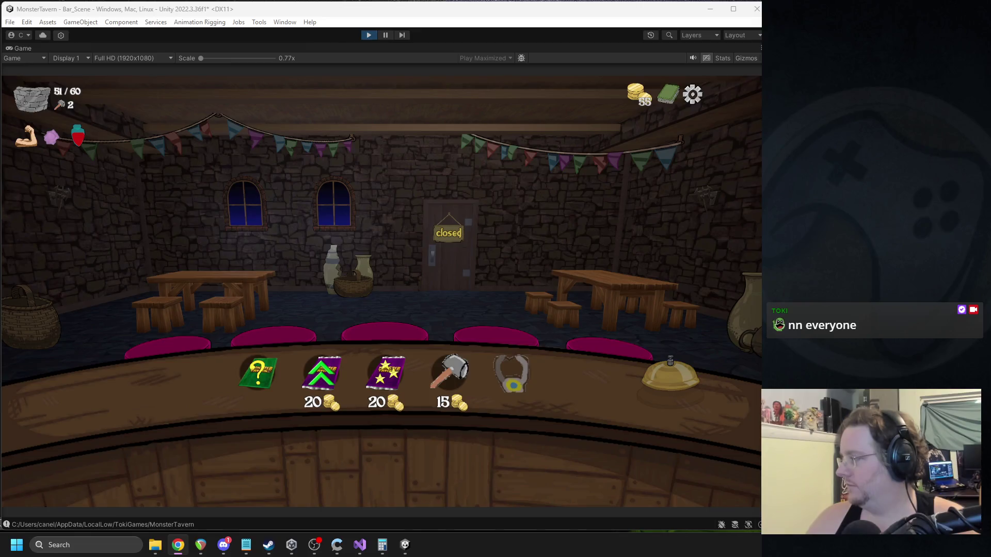